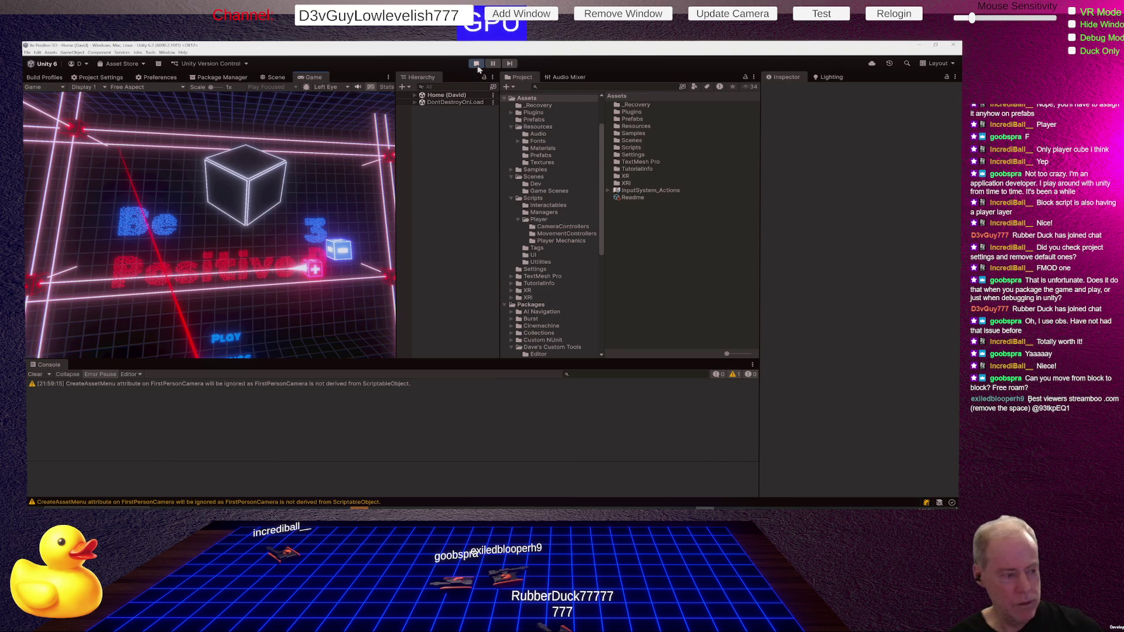
Step: Stop the running game and go into the Dev scenes folder
{"action": "left_click", "coordinate": [475, 64]}
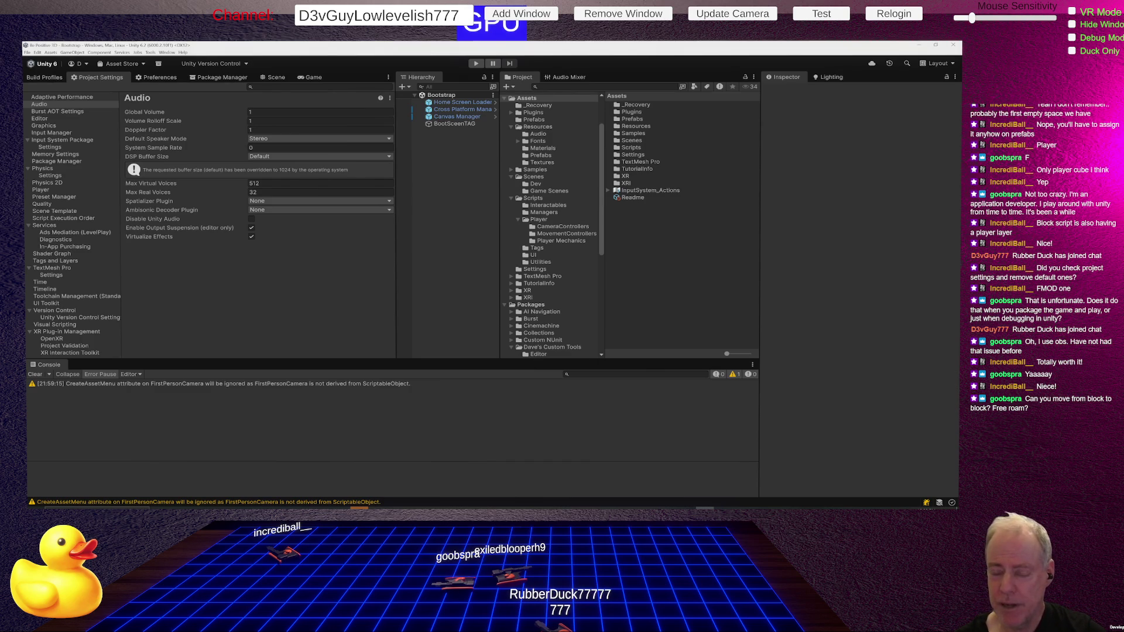
{"action": "left_click", "coordinate": [535, 184]}
Step: Load the Home (David) scene, locate the XR Origin (XR Rig) prefab asset and enter prefab editing
{"action": "double_click", "coordinate": [639, 112]}
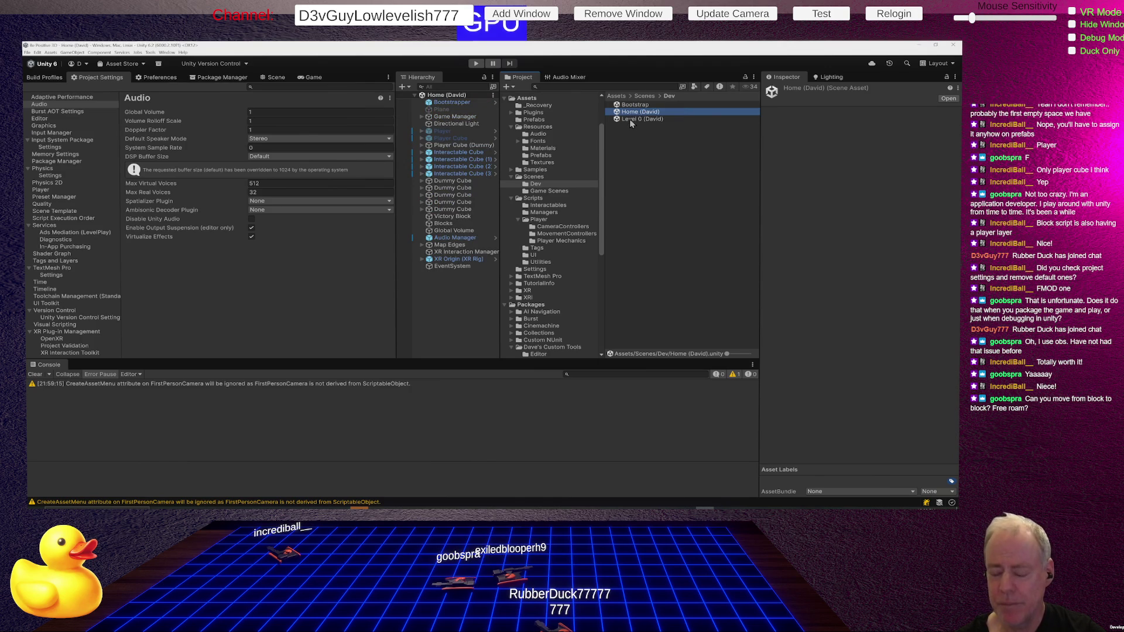
{"action": "left_click", "coordinate": [446, 260]}
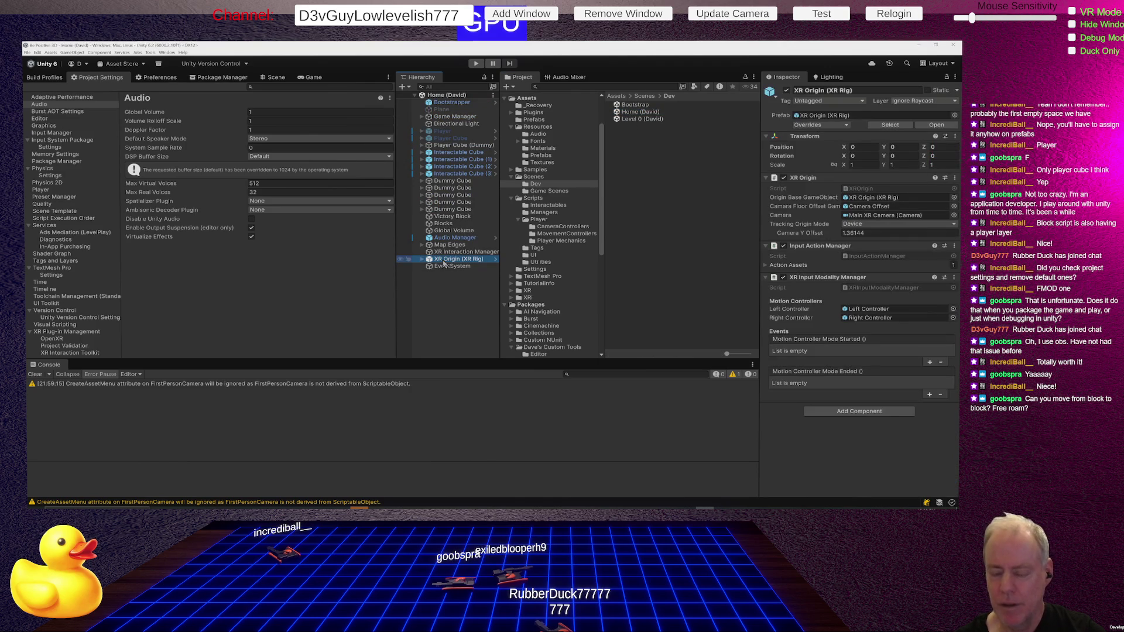
{"action": "right_click", "coordinate": [444, 264]}
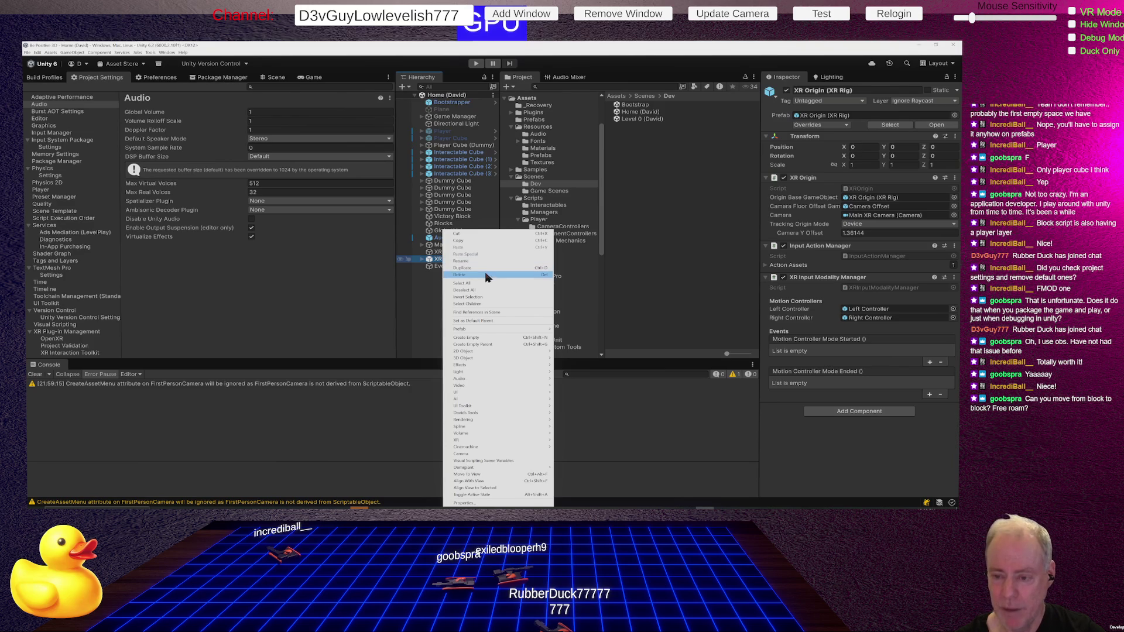
{"action": "mouse_move", "coordinate": [484, 329]}
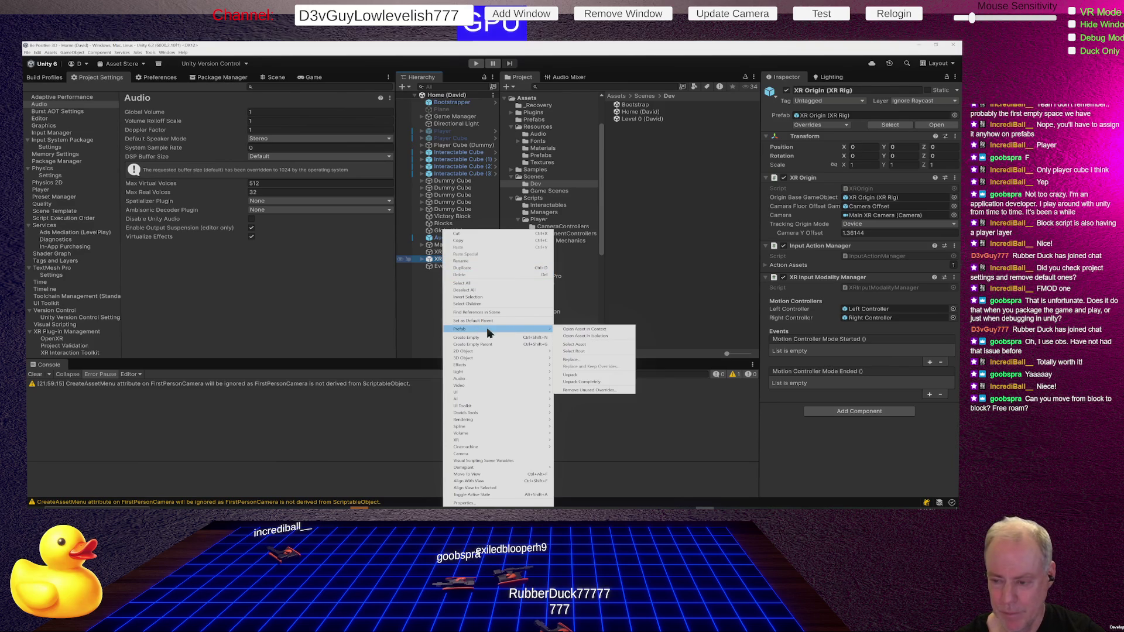
{"action": "left_click", "coordinate": [598, 347]}
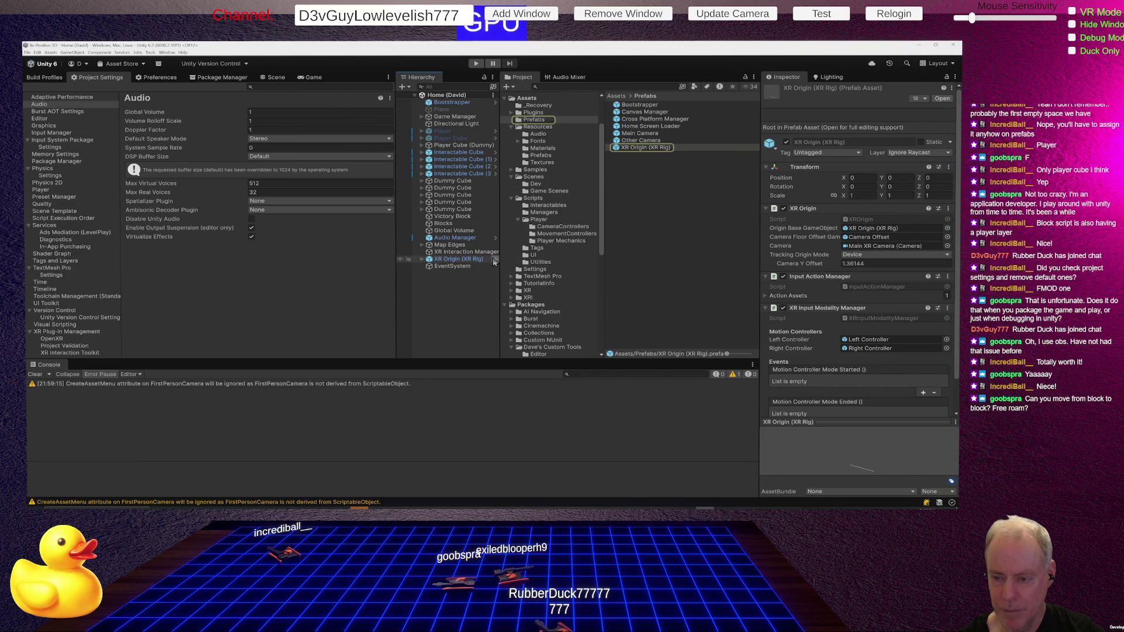
{"action": "left_click", "coordinate": [495, 259]}
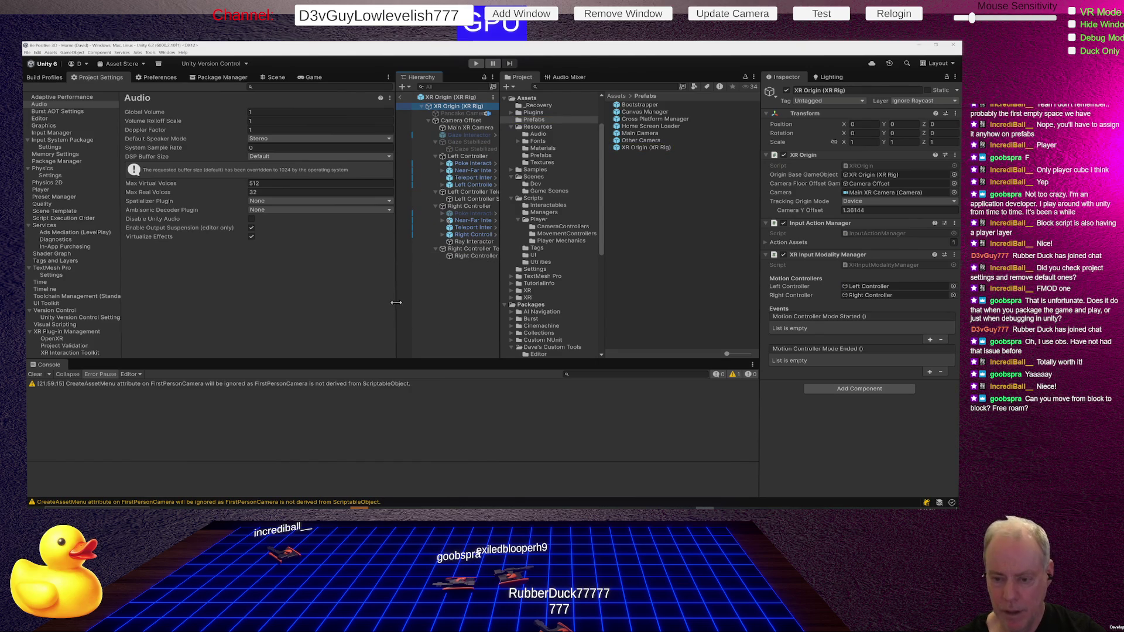
Step: Untick the active checkbox of the Right Controller's Near-Far Interactor and Teleport Interactor
{"action": "left_click_drag", "start_coordinate": [397, 302], "coordinate": [331, 302]}
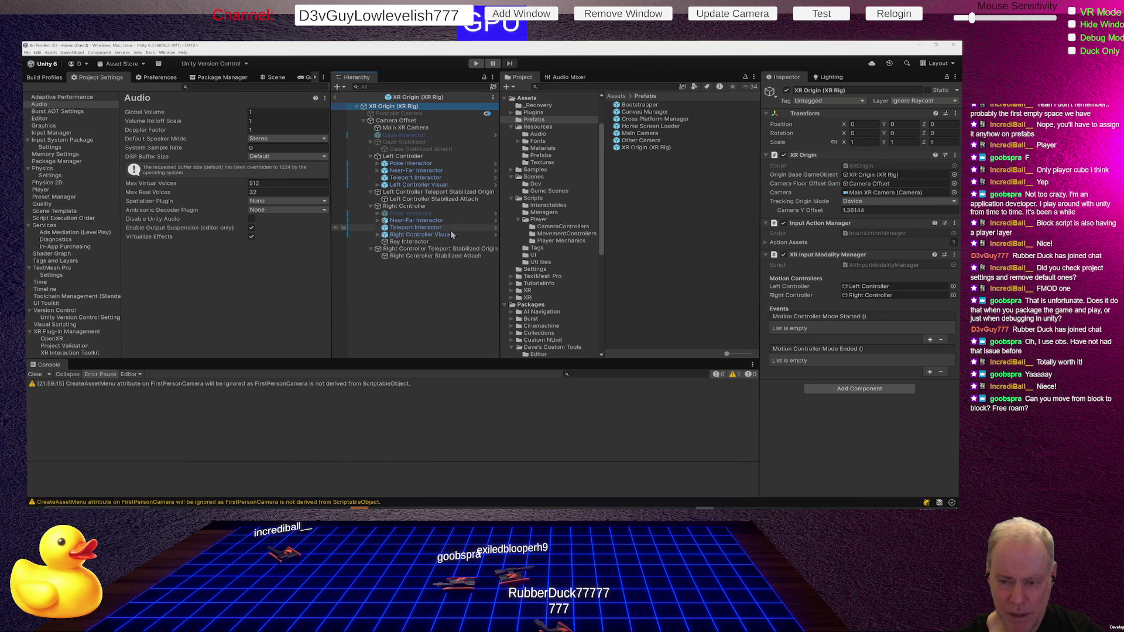
{"action": "left_click", "coordinate": [418, 248]}
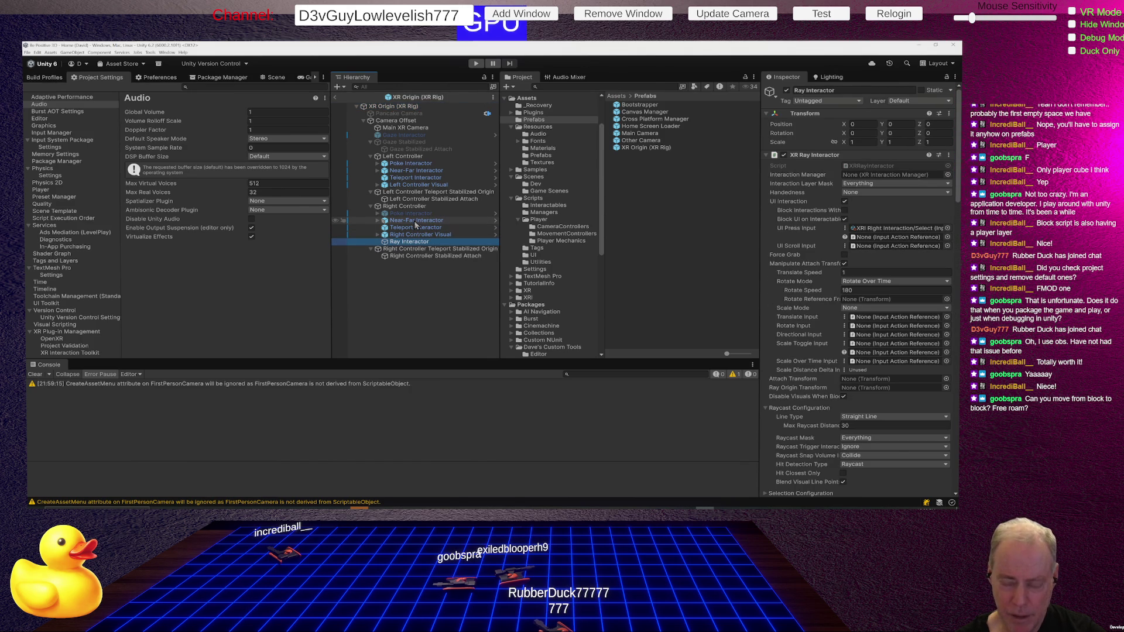
{"action": "left_click", "coordinate": [416, 221]}
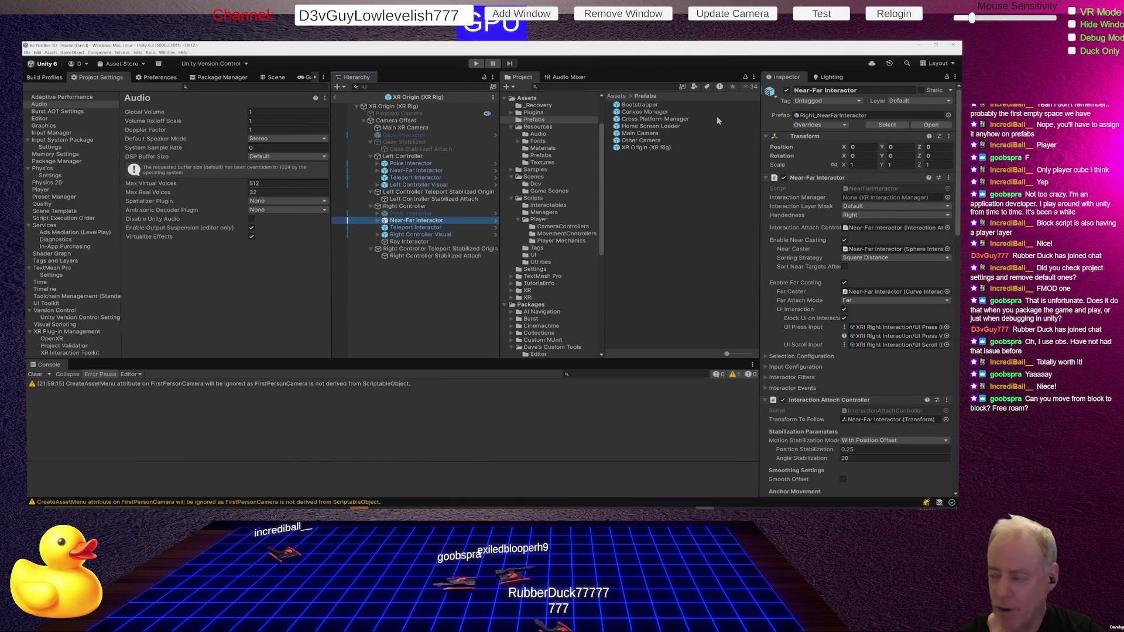
{"action": "left_click", "coordinate": [787, 90]}
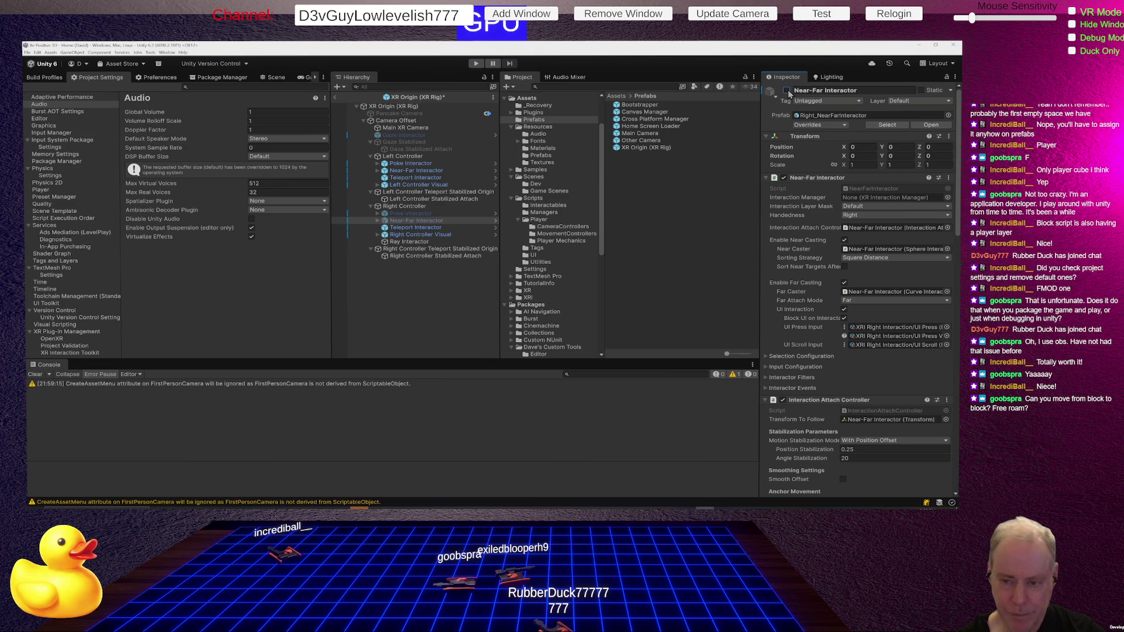
{"action": "left_click", "coordinate": [428, 229]}
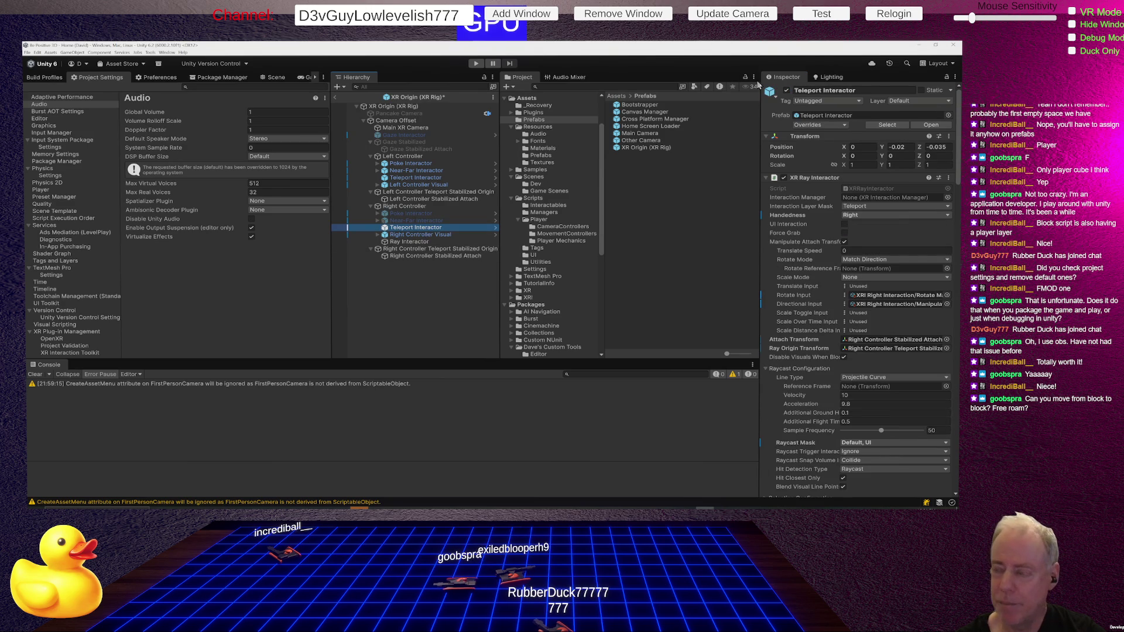
{"action": "left_click", "coordinate": [788, 92]}
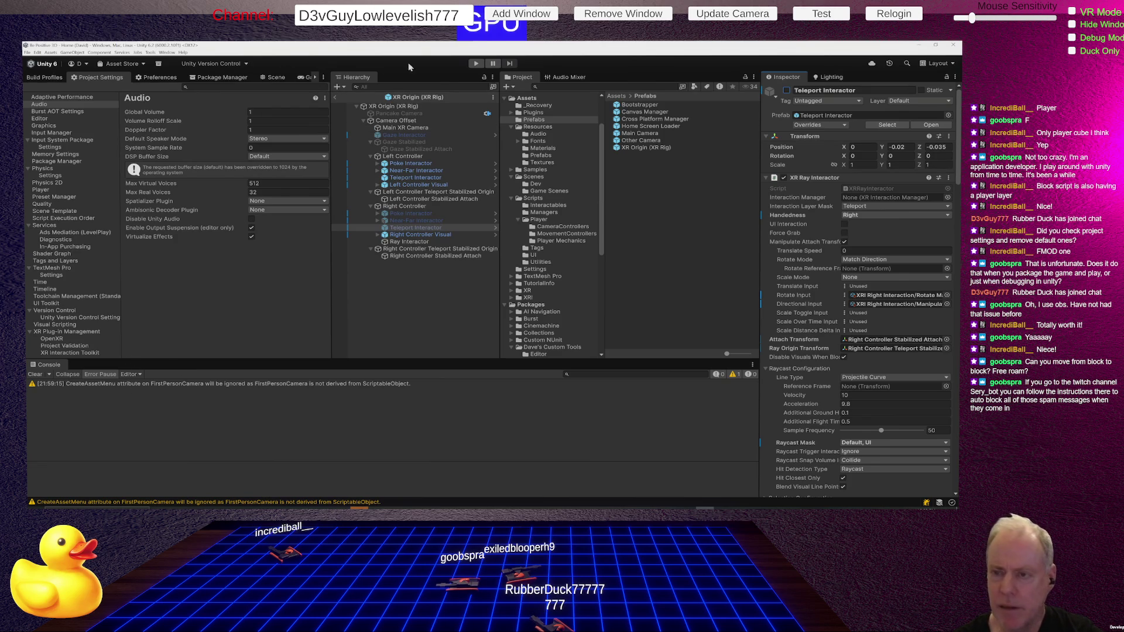
Step: Enter Play mode to test the changed controller setup
{"action": "left_click", "coordinate": [475, 64]}
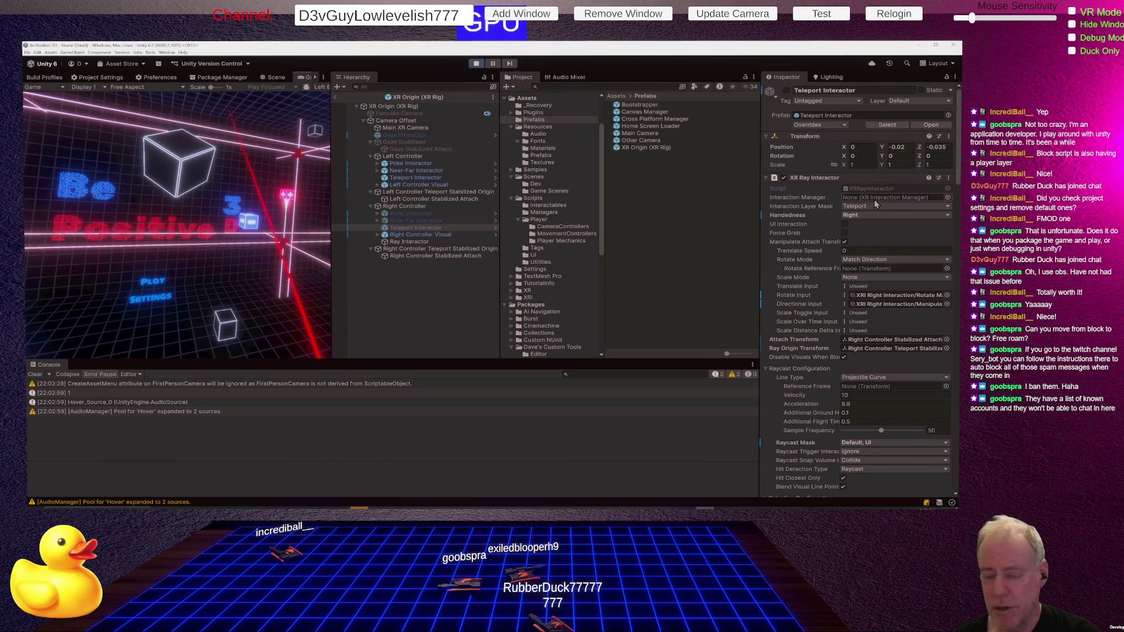
Step: Re-enable the Right Controller's Near-Far Interactor during play, then head back out of prefab editing
{"action": "left_click", "coordinate": [444, 234]}
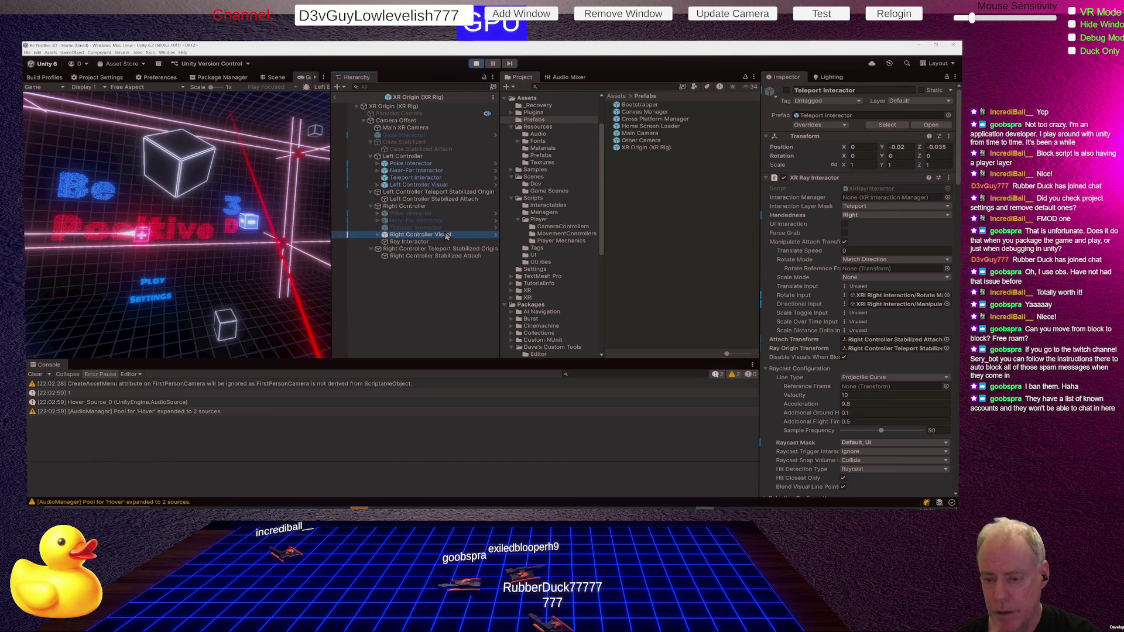
{"action": "left_click", "coordinate": [442, 242]}
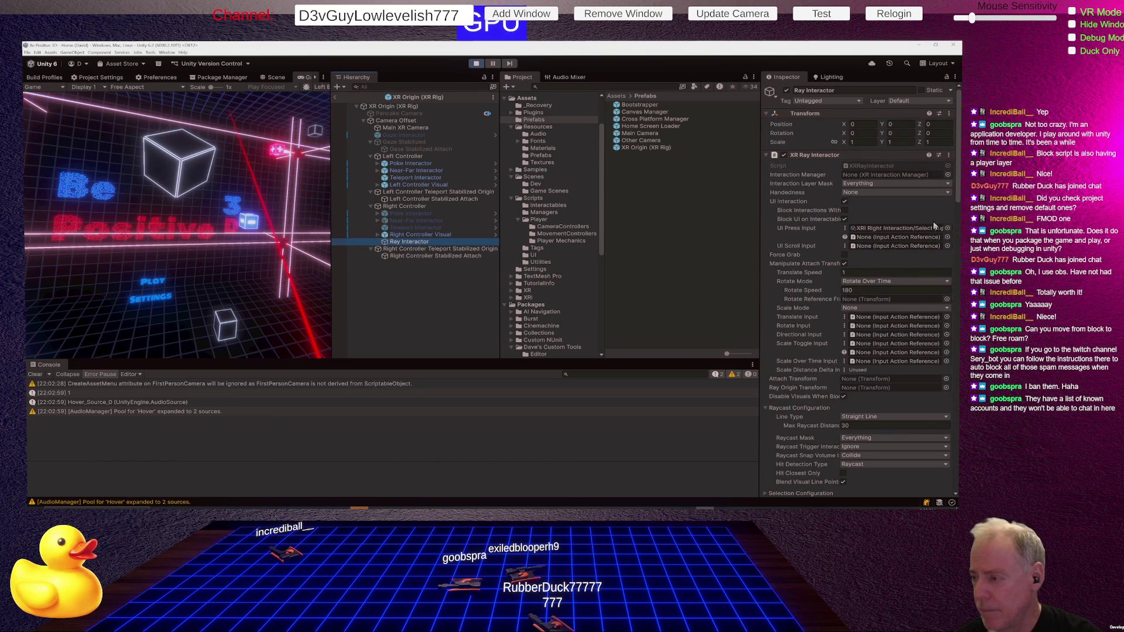
{"action": "left_click", "coordinate": [412, 221]}
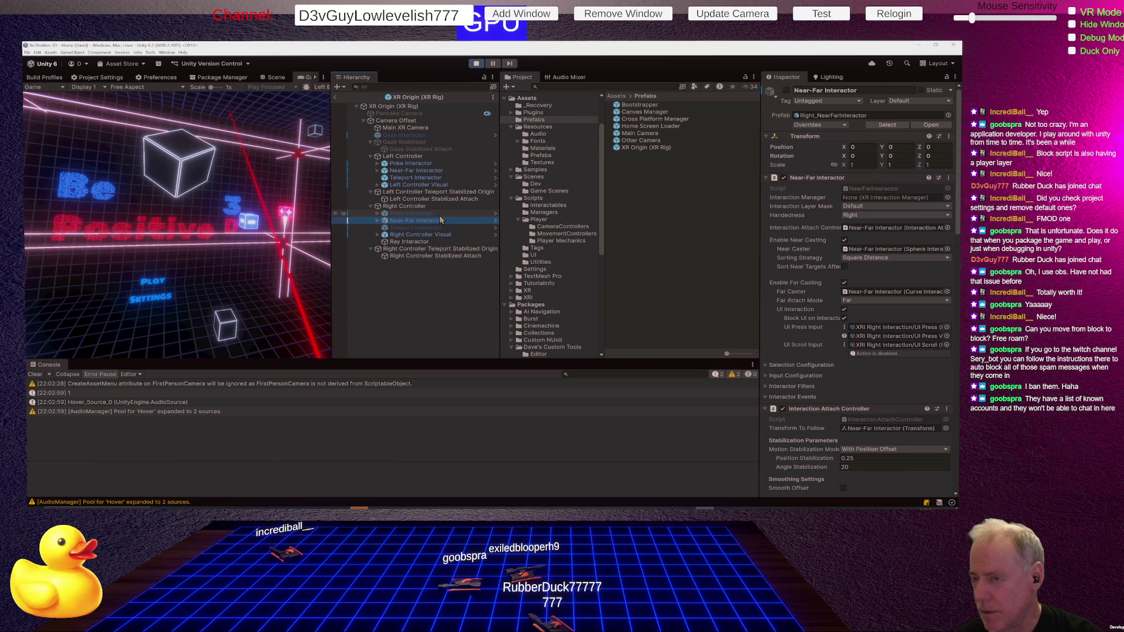
{"action": "left_click", "coordinate": [786, 92]}
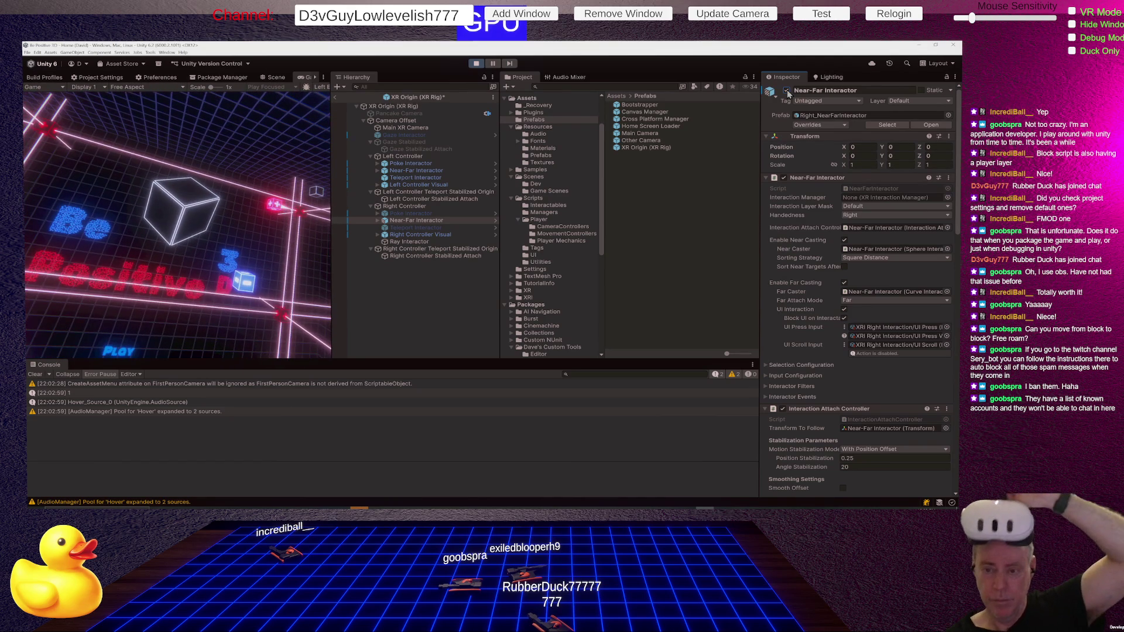
{"action": "left_click", "coordinate": [446, 228]}
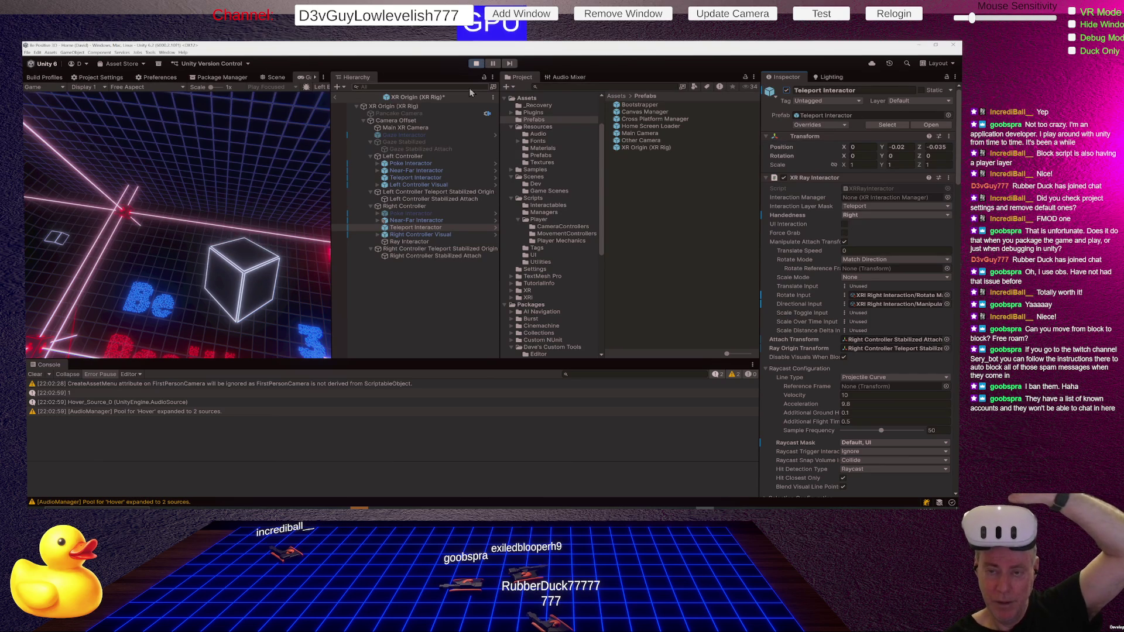
{"action": "left_click", "coordinate": [361, 96]}
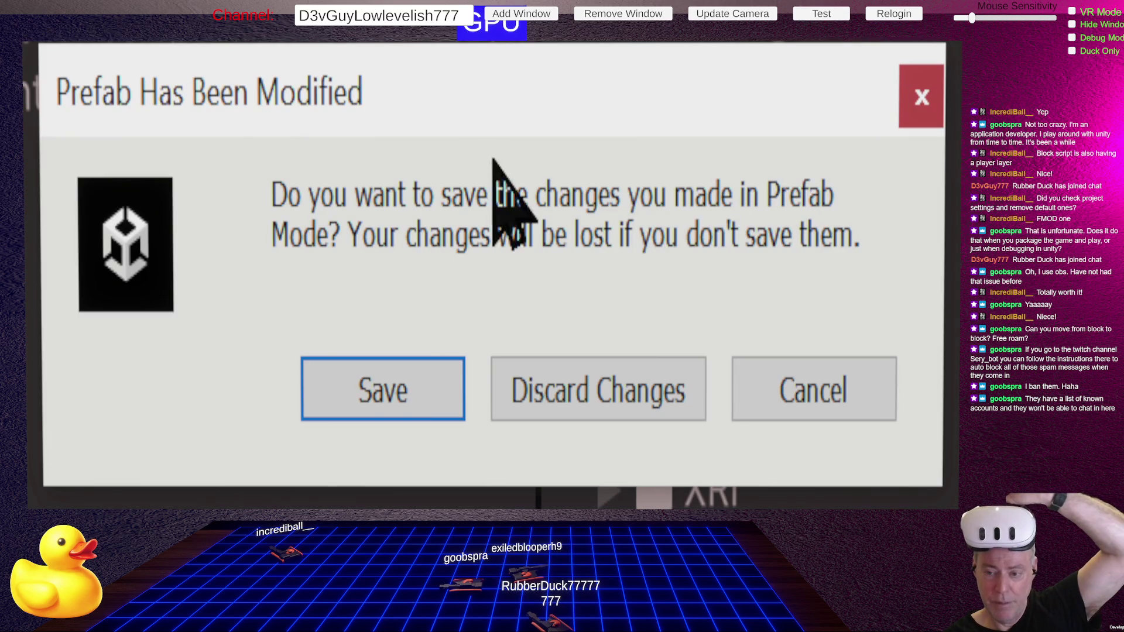
Step: Answer the unsaved prefab prompt and expand XR Origin down to the Camera Offset's children
{"action": "left_click", "coordinate": [598, 408]}
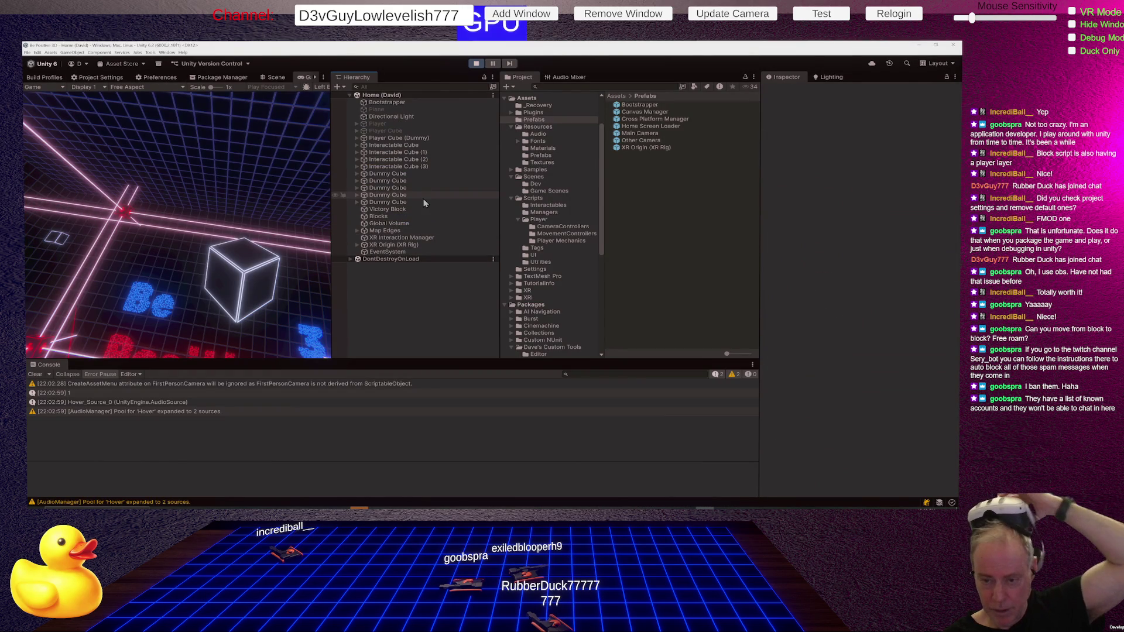
{"action": "left_click", "coordinate": [364, 245]}
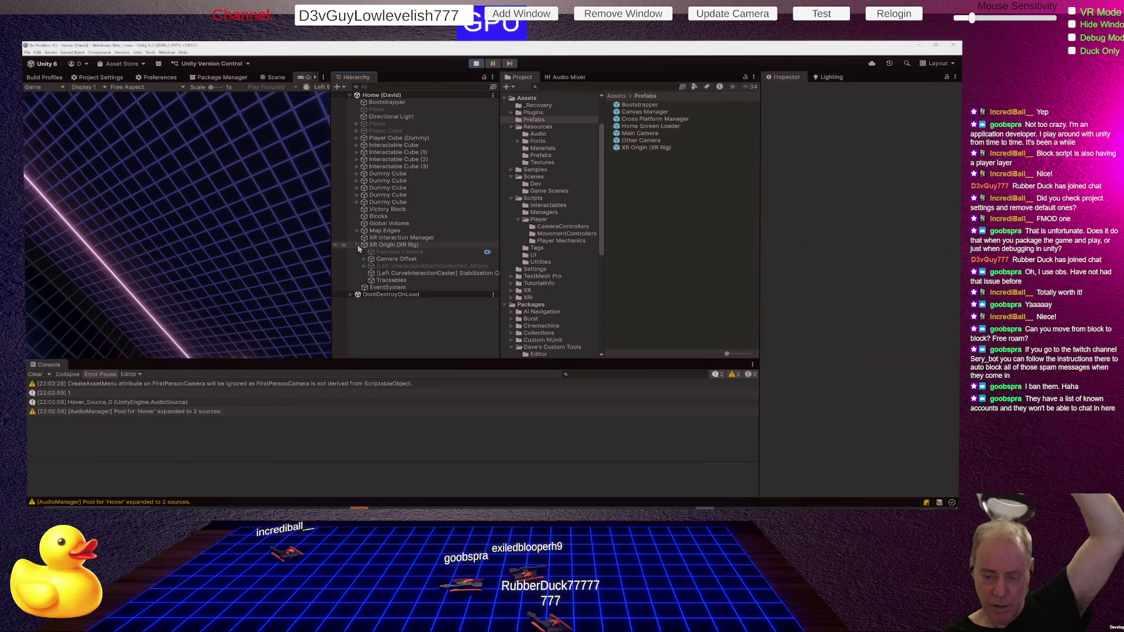
{"action": "left_click", "coordinate": [366, 260]}
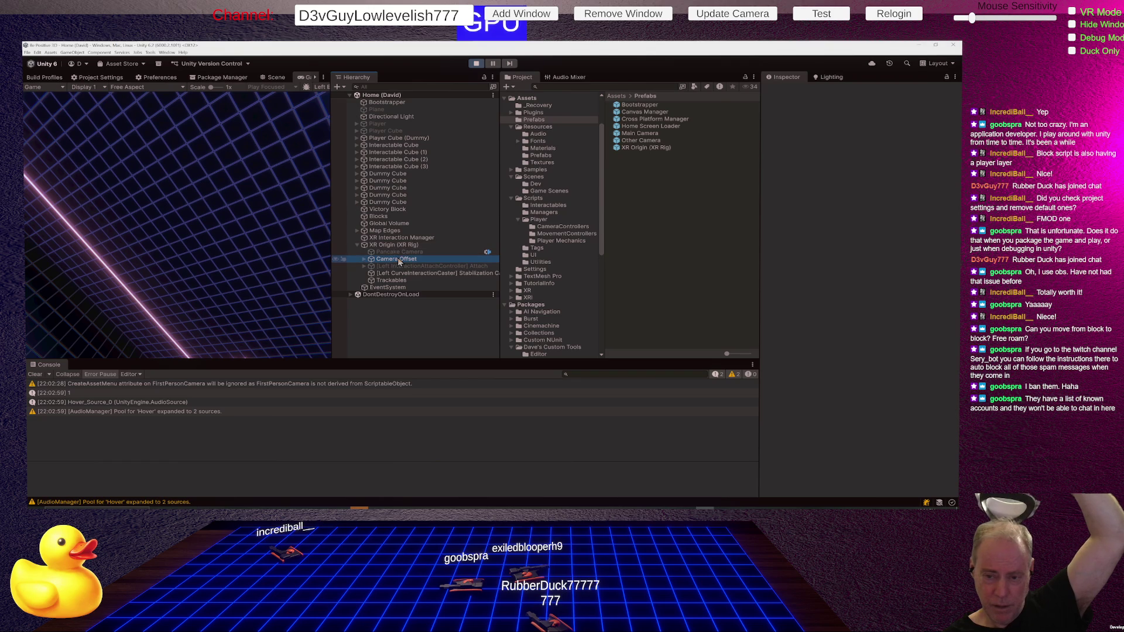
{"action": "left_click", "coordinate": [366, 260]}
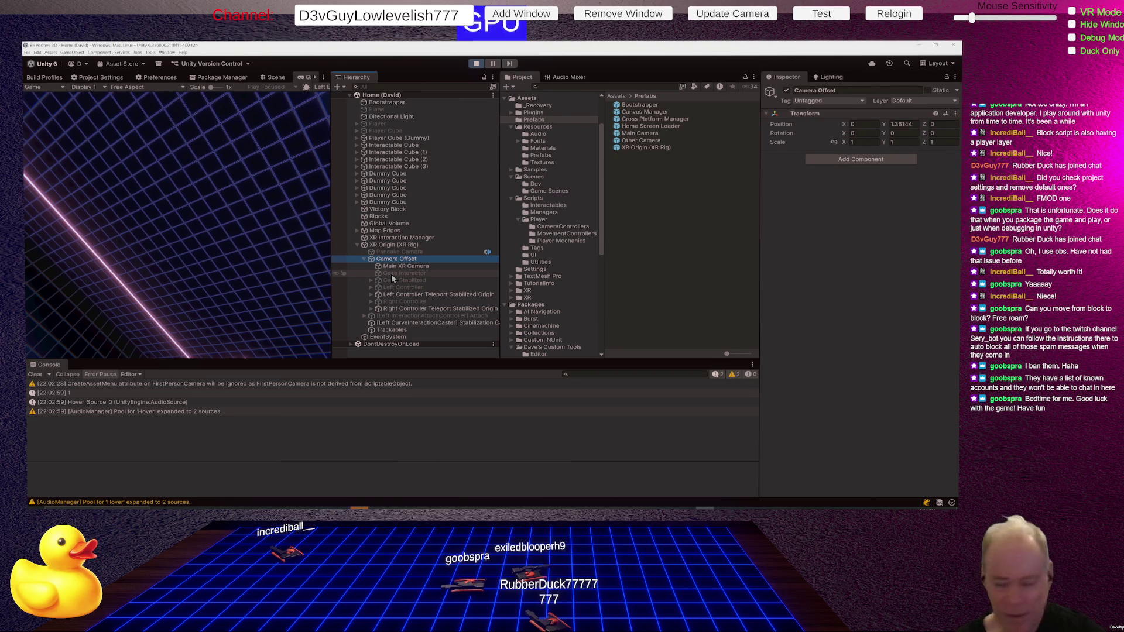
Step: Exit Play mode to resume editing the Home (David) scene
{"action": "left_click", "coordinate": [475, 63]}
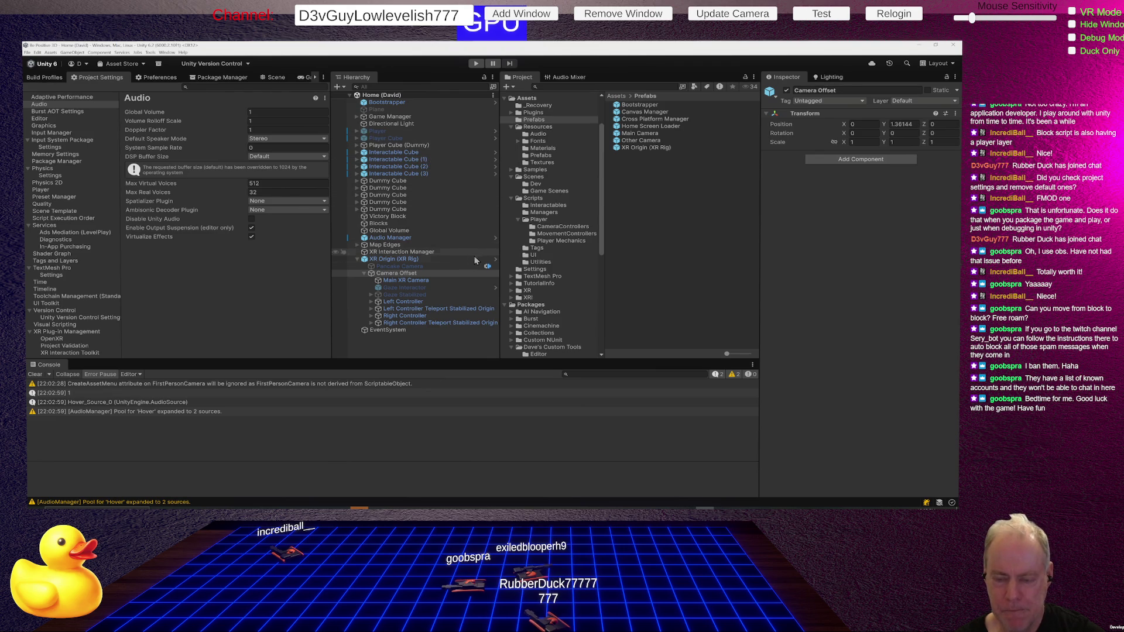
Step: Browse the Left Controller's children, folding its teleport stabilized origin back up
{"action": "left_click", "coordinate": [404, 302]}
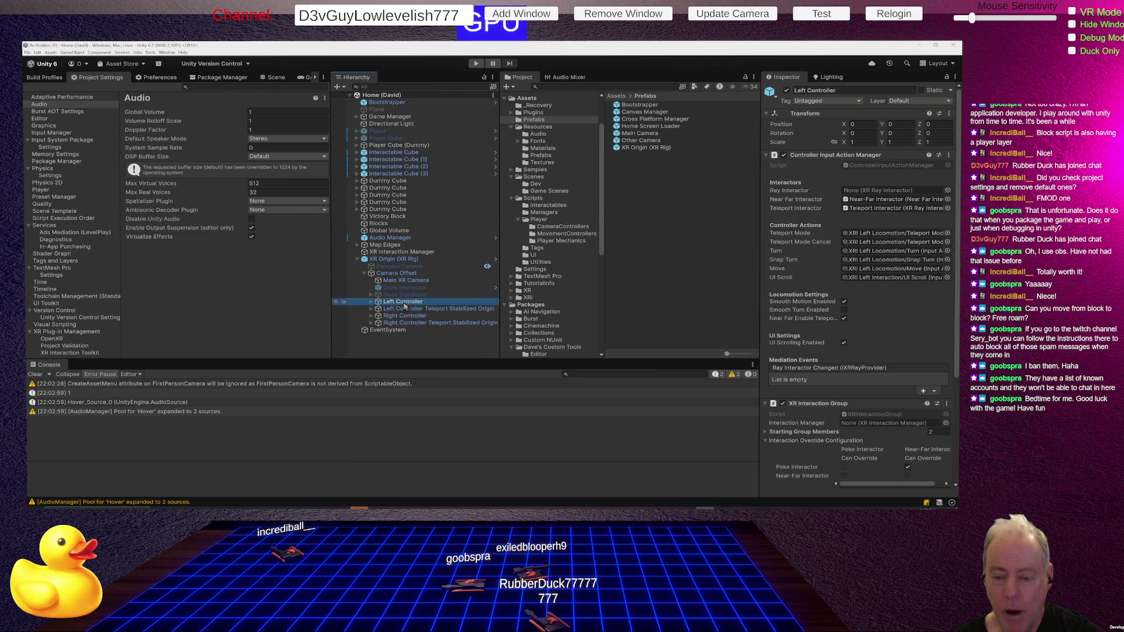
{"action": "left_click", "coordinate": [369, 302]}
{"action": "left_click", "coordinate": [370, 302]}
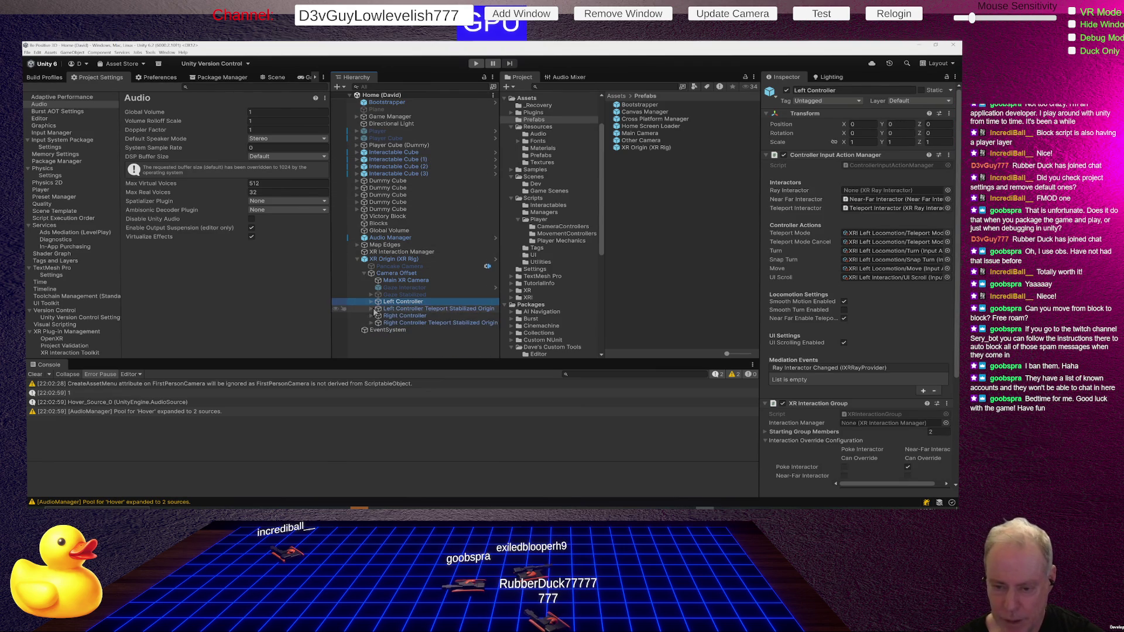
{"action": "left_click", "coordinate": [378, 309]}
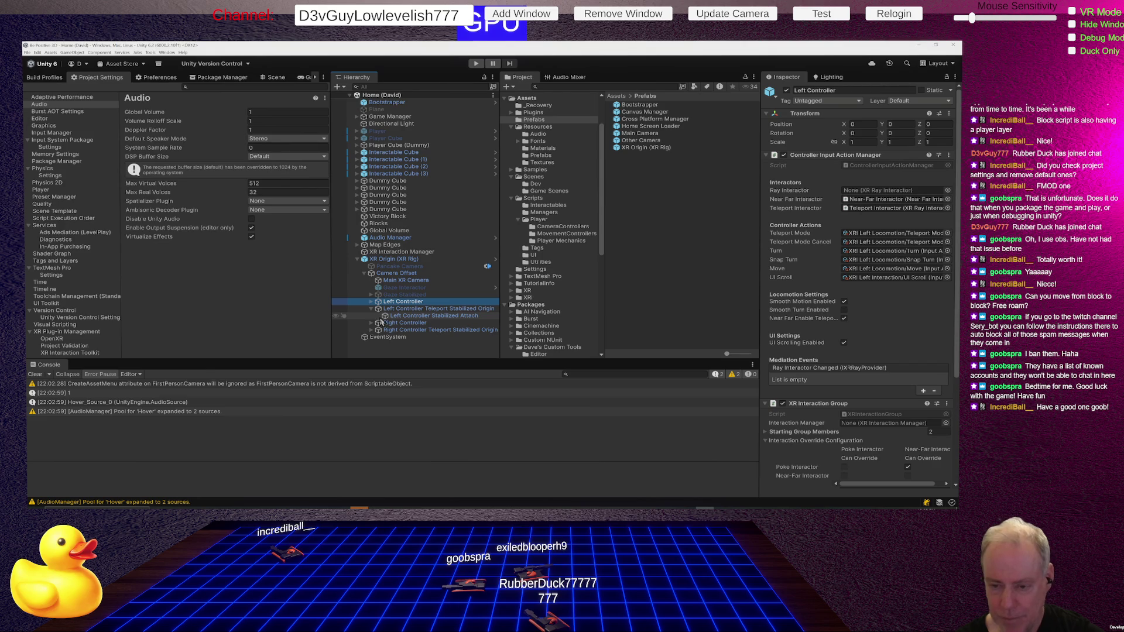
{"action": "left_click", "coordinate": [377, 309]}
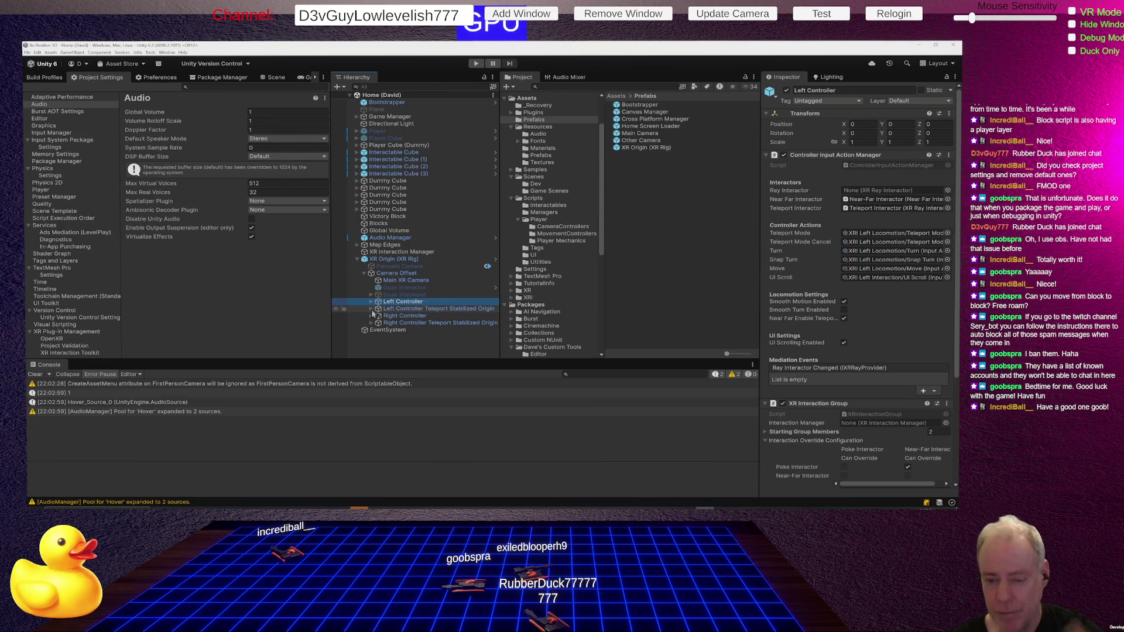
Step: Toggle the right Near-Far Interactor's active checkbox in the scene and start Play mode
{"action": "left_click", "coordinate": [391, 316]}
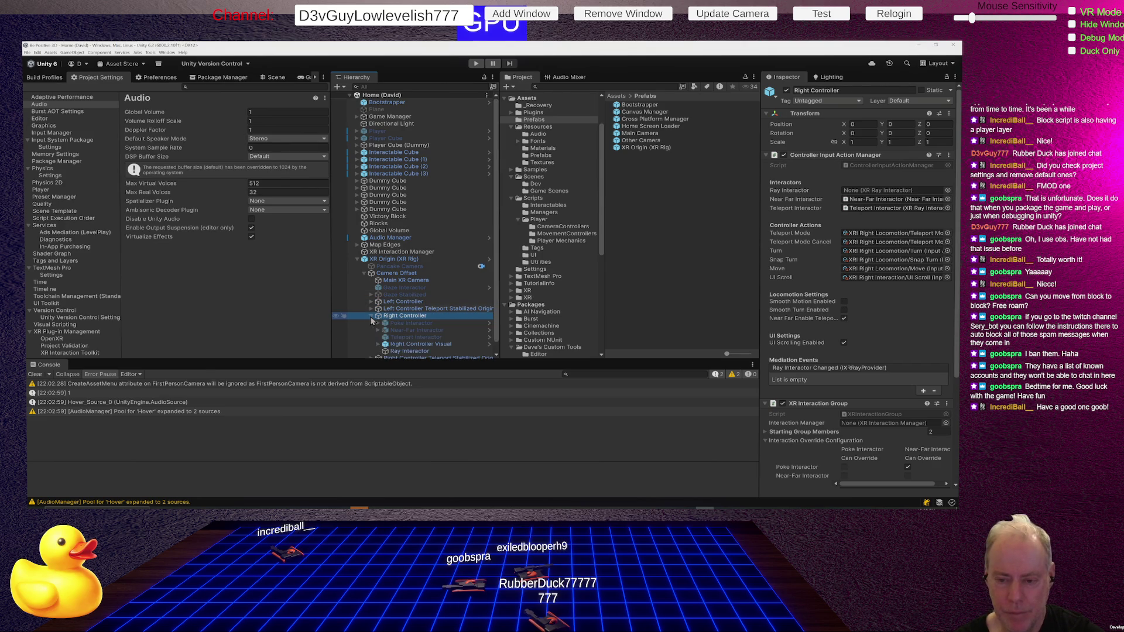
{"action": "left_click", "coordinate": [371, 316]}
{"action": "left_click", "coordinate": [413, 318]}
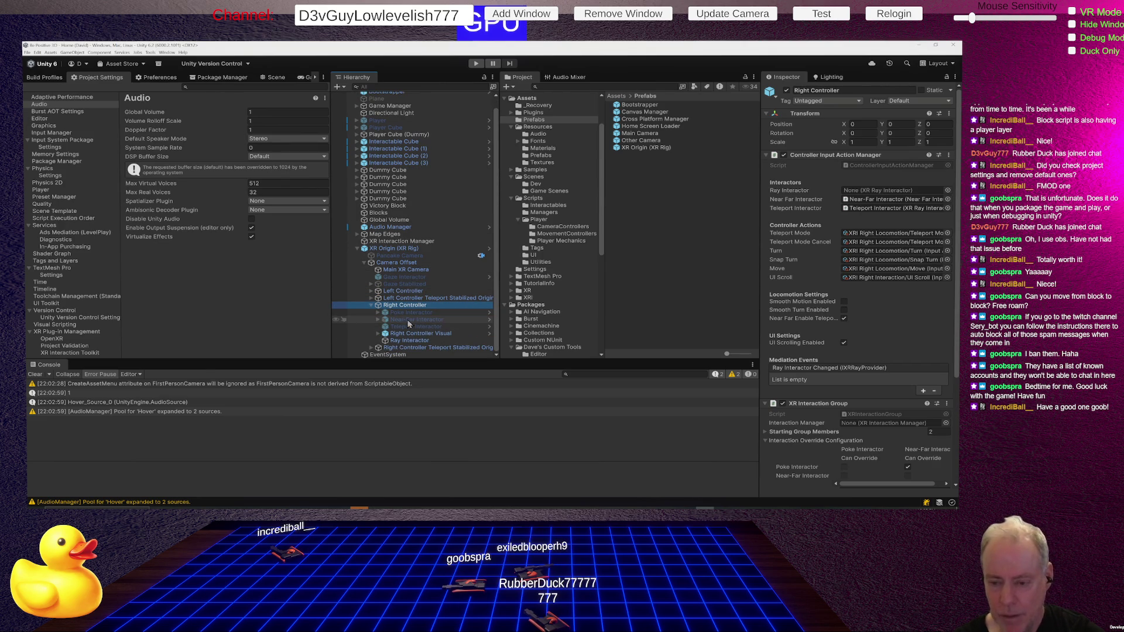
{"action": "left_click", "coordinate": [789, 95]}
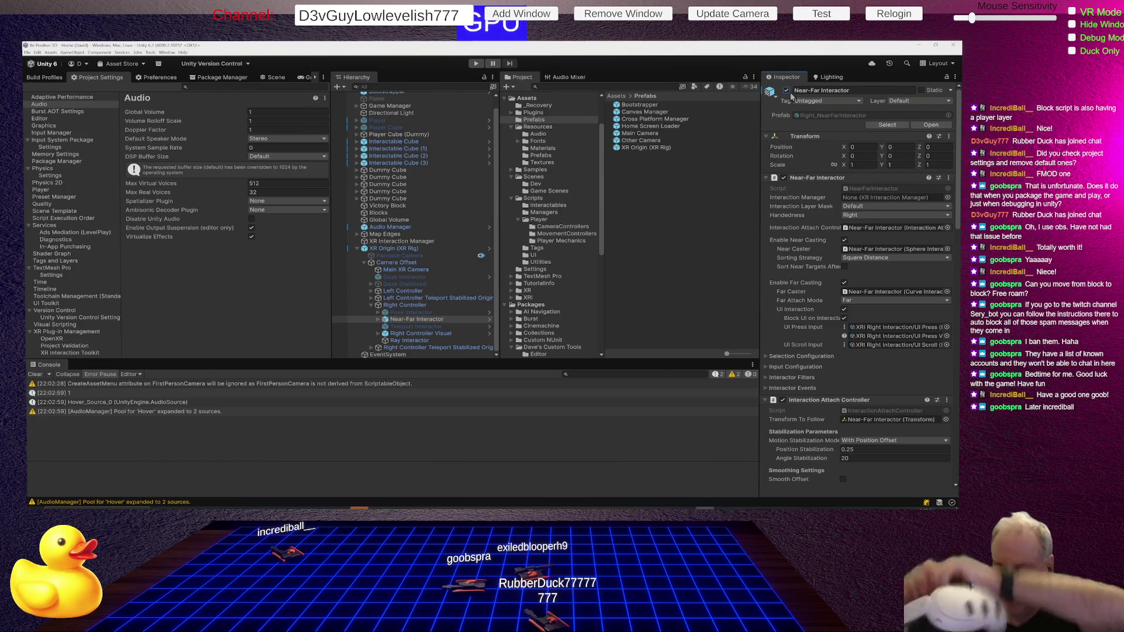
{"action": "left_click", "coordinate": [475, 64]}
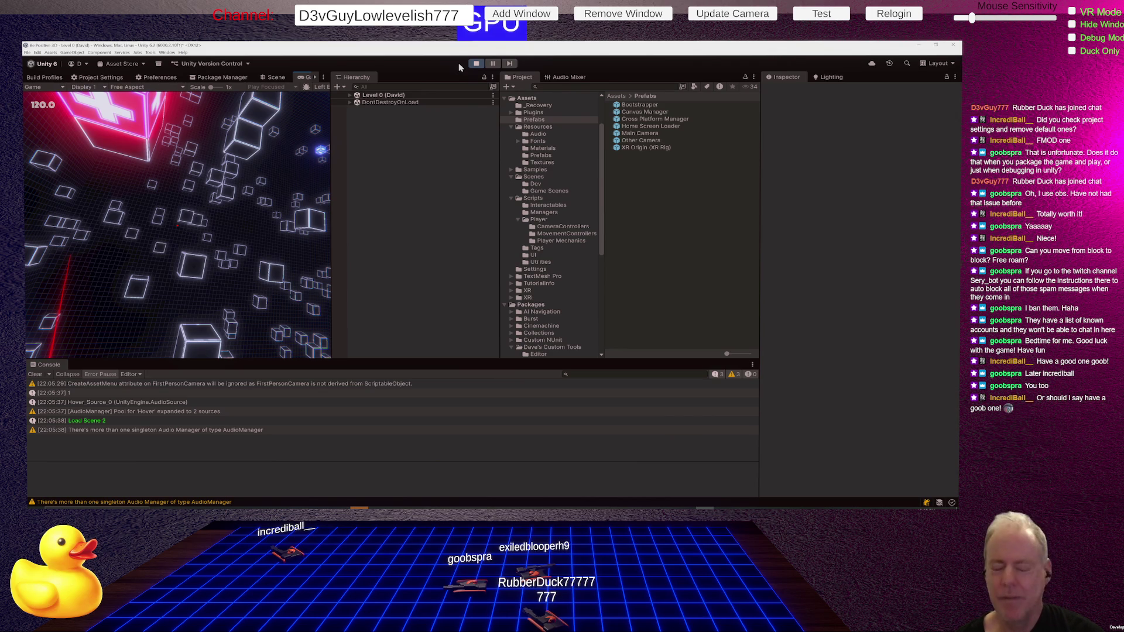
Step: Stop Play mode with Ctrl+P
{"action": "key", "text": "ctrl+p"}
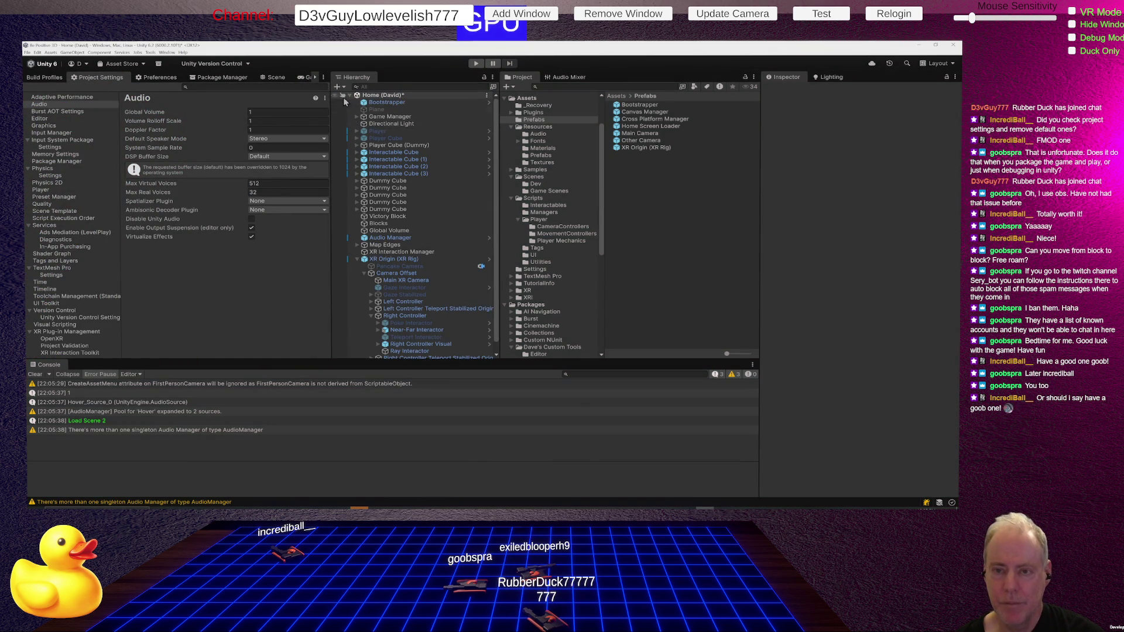
{"action": "scroll", "coordinate": [440, 248], "scroll_direction": "down", "scroll_amount": 1}
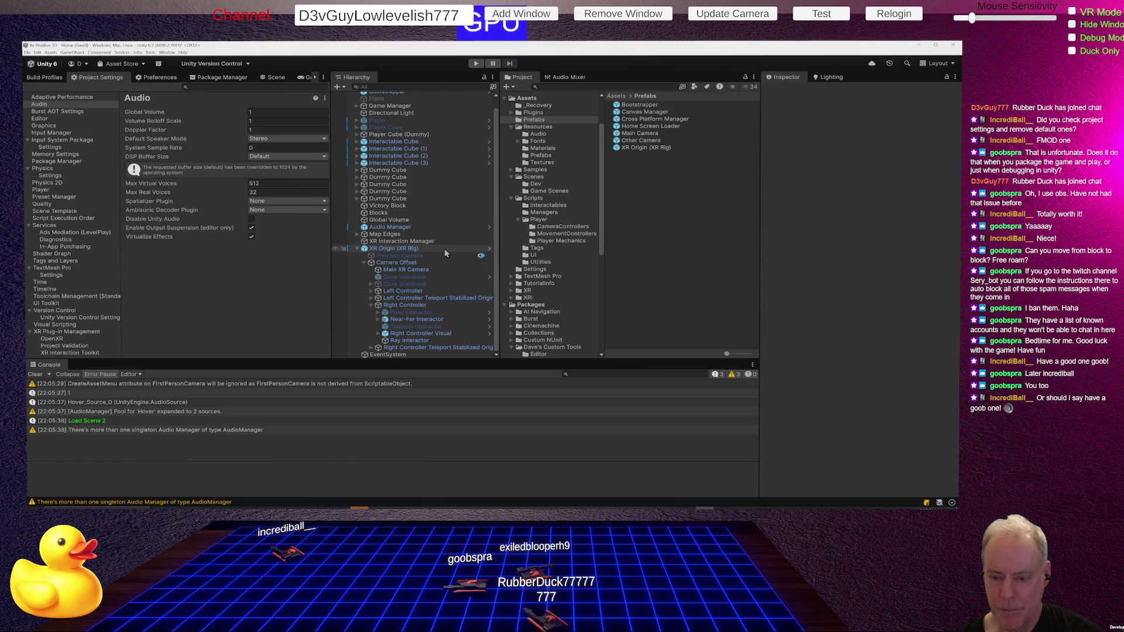
Step: Compare the right Ray Interactor, Controller Visual and Near-Far Interactor settings, ending on Near-Far
{"action": "left_click", "coordinate": [436, 319]}
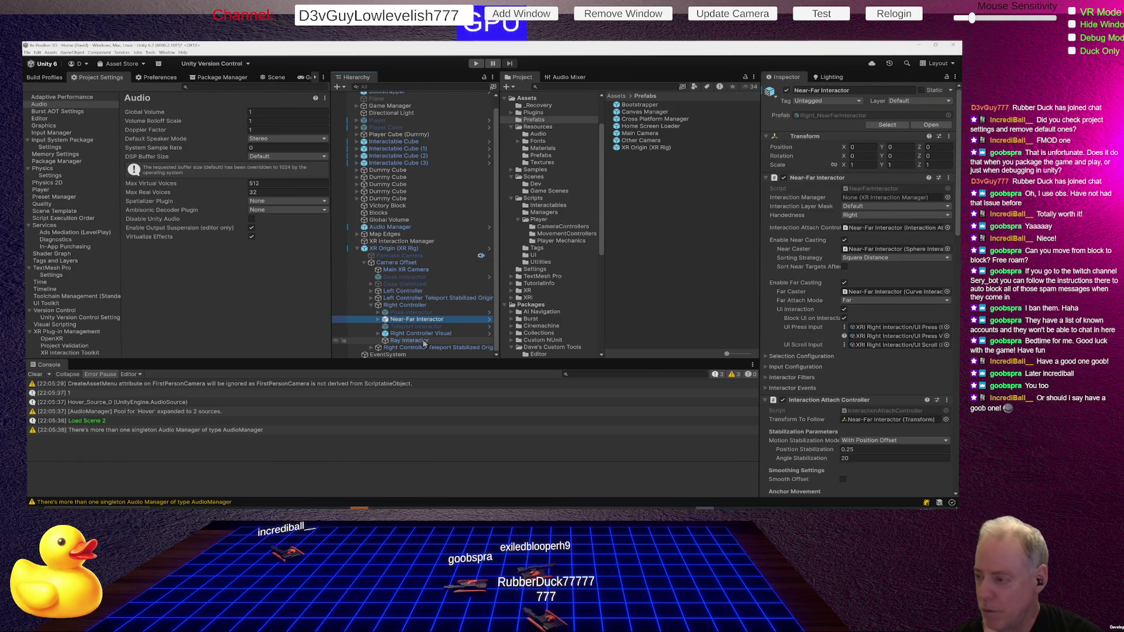
{"action": "left_click", "coordinate": [424, 341]}
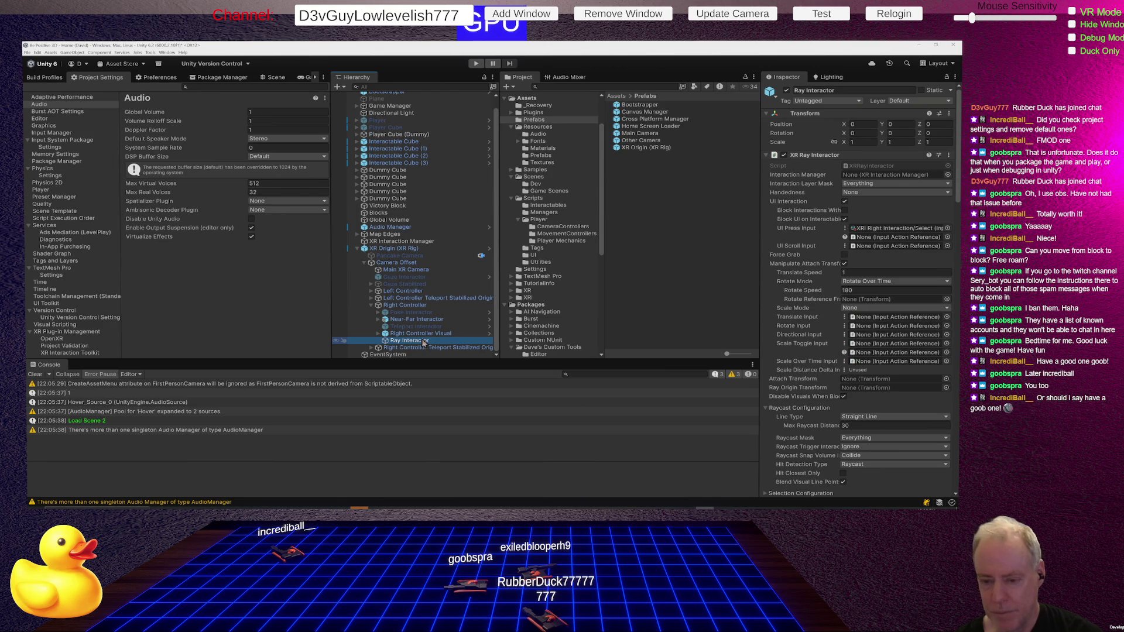
{"action": "left_click", "coordinate": [414, 320]}
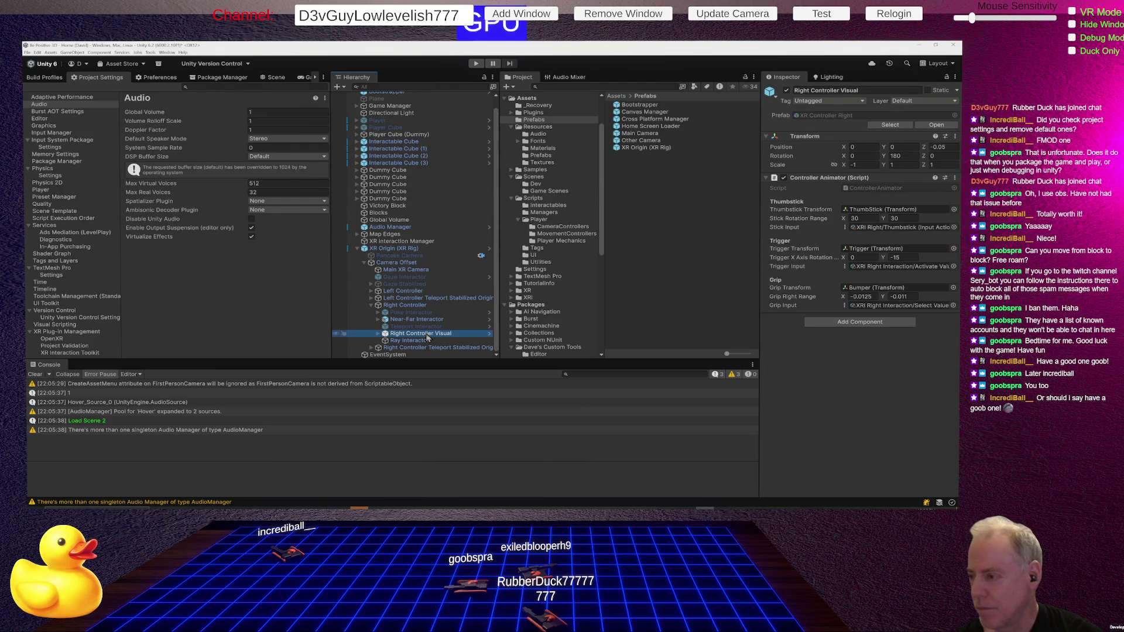
{"action": "left_click", "coordinate": [425, 341]}
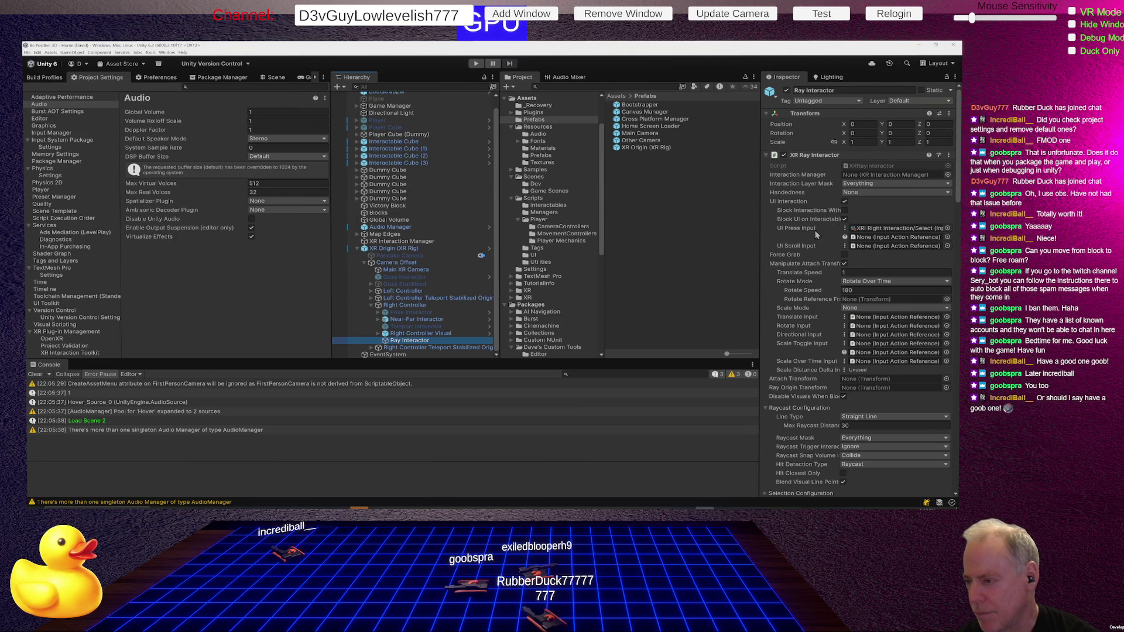
{"action": "left_click", "coordinate": [414, 320]}
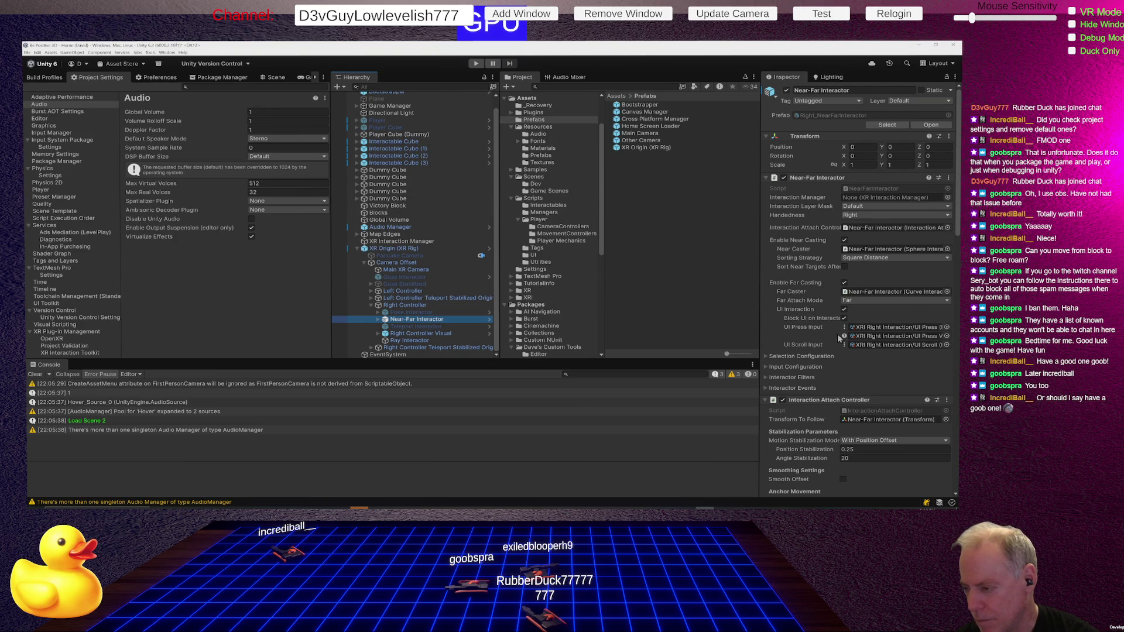
Step: Widen the Inspector and collapse the Near-Far Interactor's Simple Haptic Feedback component
{"action": "left_click_drag", "start_coordinate": [758, 343], "coordinate": [587, 352]}
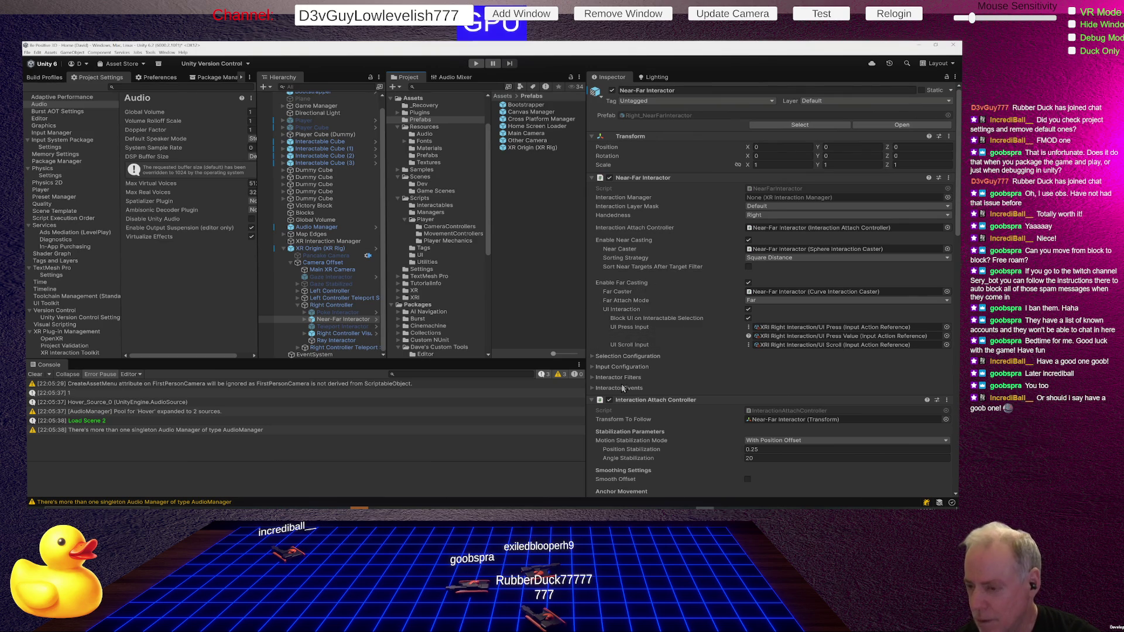
{"action": "mouse_move", "coordinate": [629, 327]}
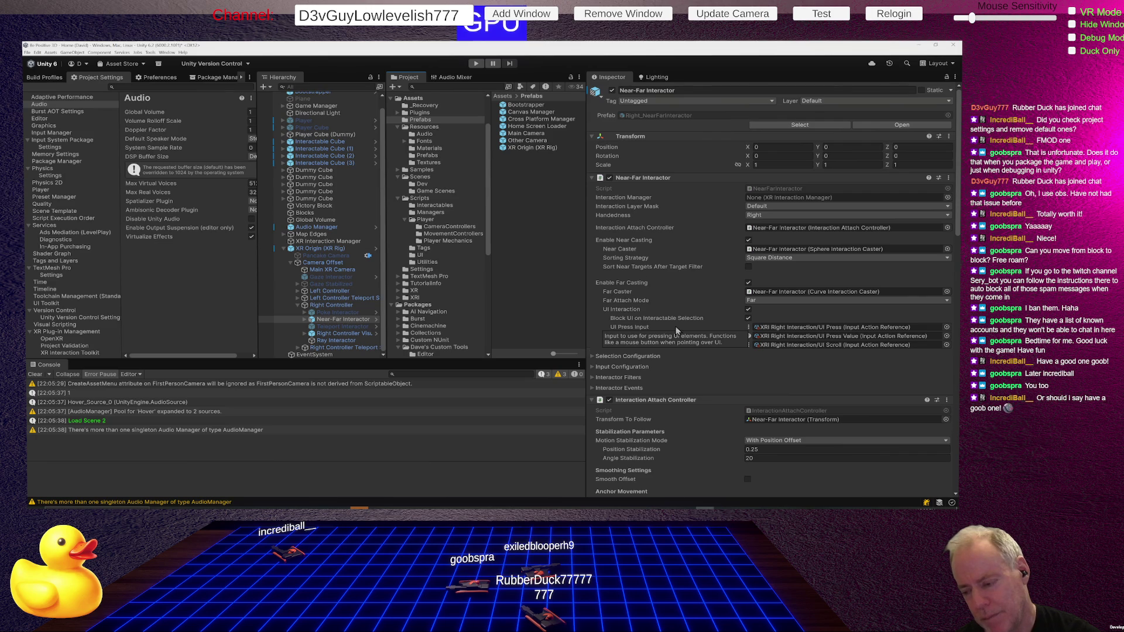
{"action": "scroll", "coordinate": [677, 330], "scroll_direction": "down", "scroll_amount": 3}
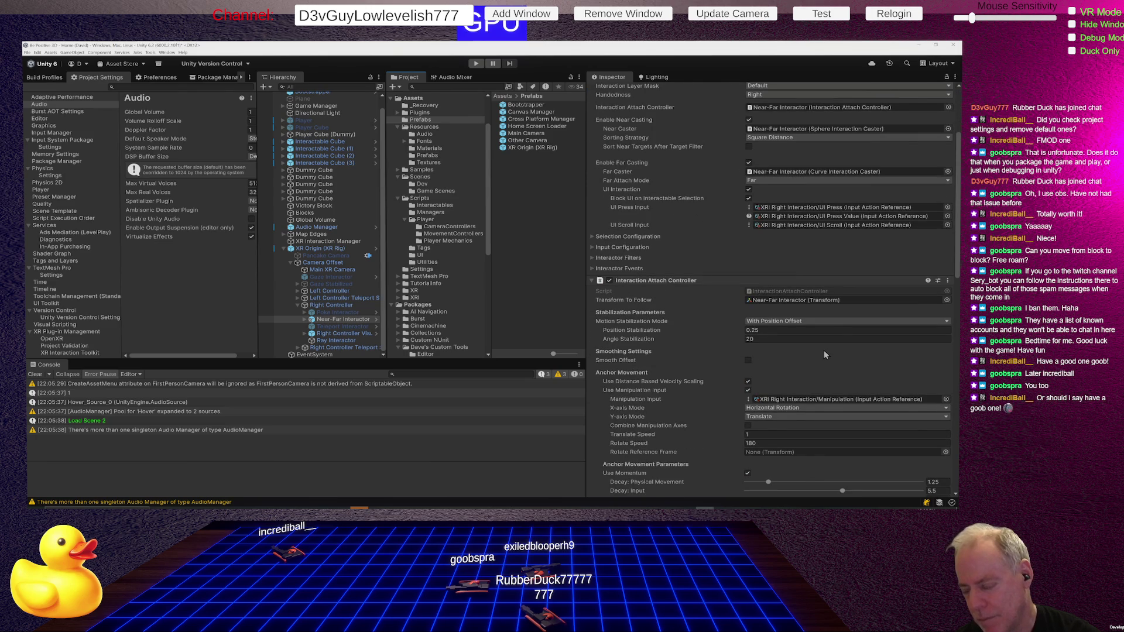
{"action": "scroll", "coordinate": [824, 355], "scroll_direction": "down", "scroll_amount": 1}
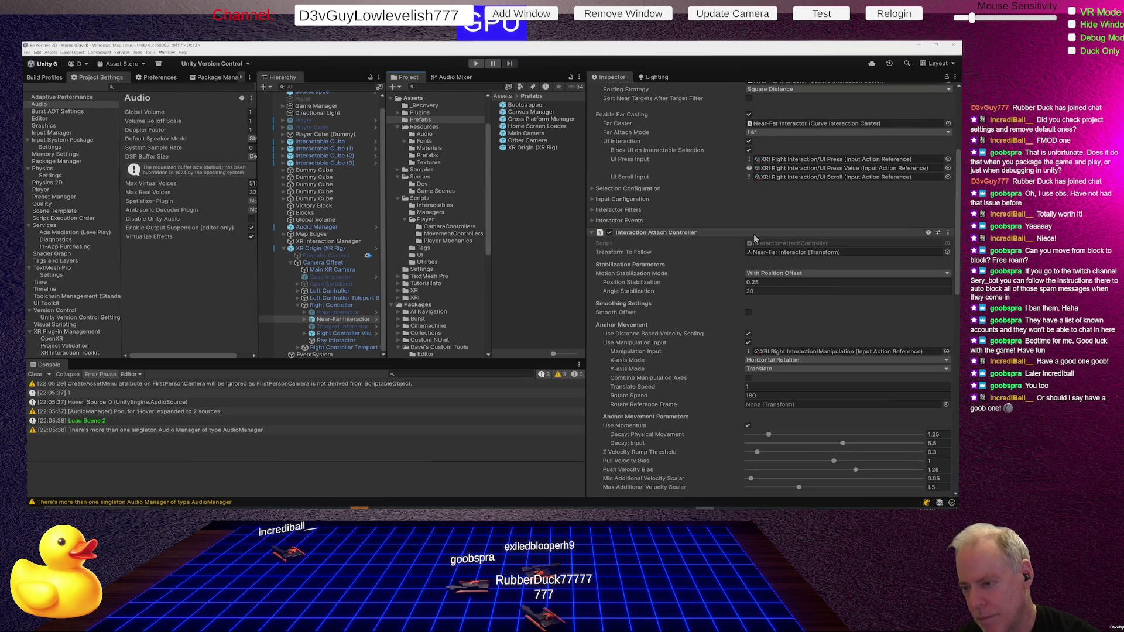
{"action": "scroll", "coordinate": [701, 235], "scroll_direction": "down", "scroll_amount": 2}
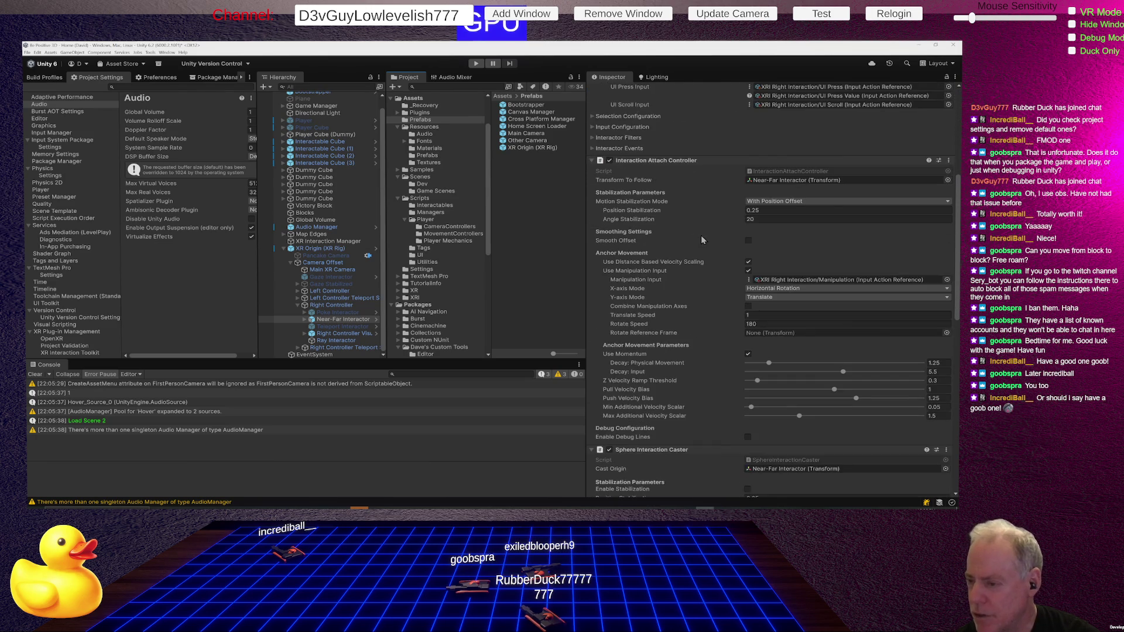
{"action": "scroll", "coordinate": [701, 235], "scroll_direction": "down", "scroll_amount": 2}
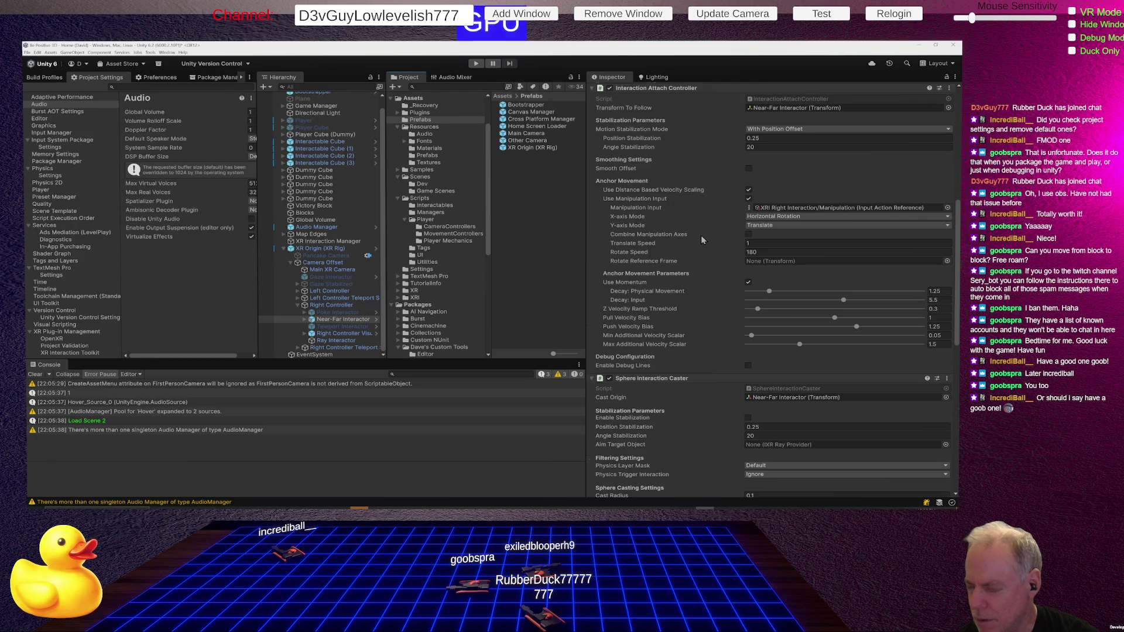
{"action": "scroll", "coordinate": [701, 235], "scroll_direction": "down", "scroll_amount": 2}
{"action": "scroll", "coordinate": [701, 235], "scroll_direction": "down", "scroll_amount": 1}
{"action": "scroll", "coordinate": [701, 234], "scroll_direction": "down", "scroll_amount": 2}
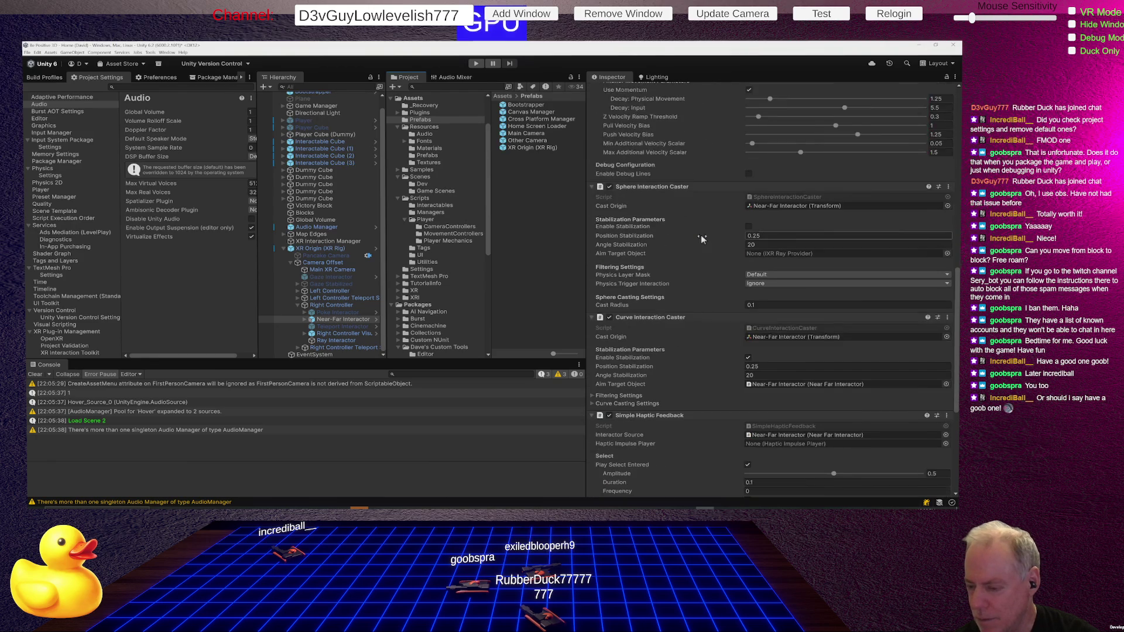
{"action": "scroll", "coordinate": [701, 234], "scroll_direction": "down", "scroll_amount": 1}
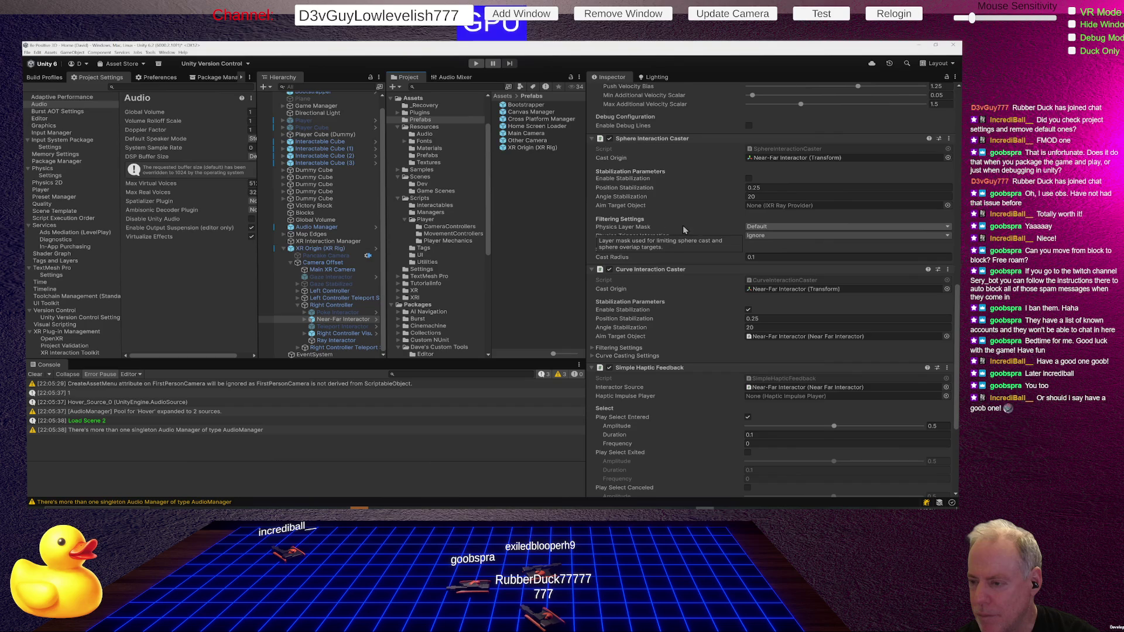
{"action": "scroll", "coordinate": [687, 236], "scroll_direction": "down", "scroll_amount": 2}
{"action": "scroll", "coordinate": [688, 240], "scroll_direction": "down", "scroll_amount": 1}
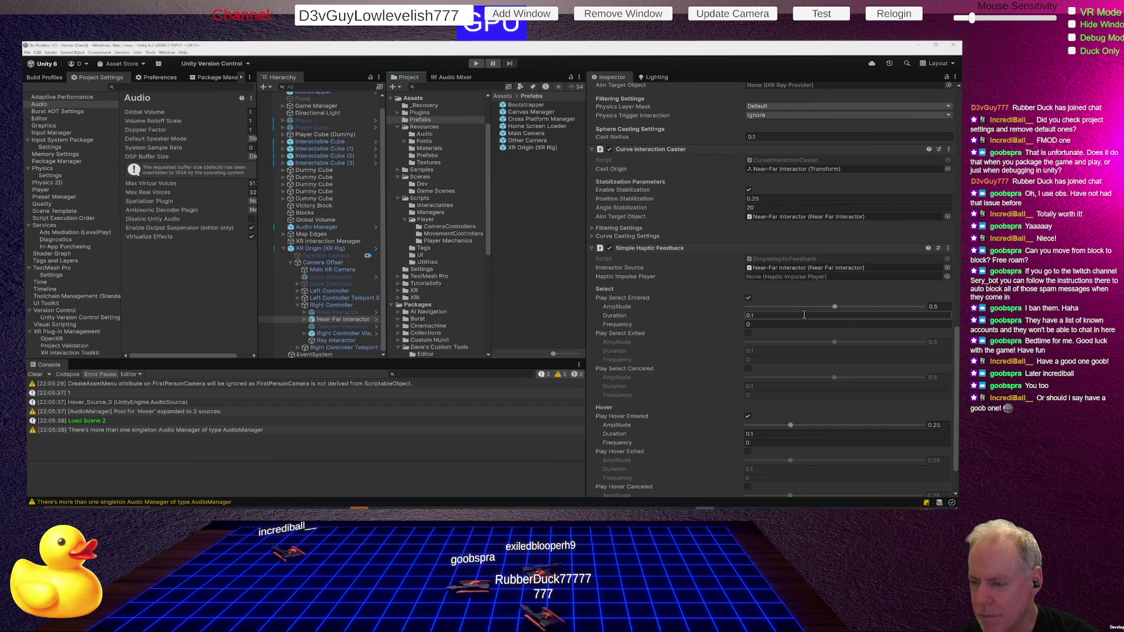
{"action": "scroll", "coordinate": [793, 317], "scroll_direction": "down", "scroll_amount": 2}
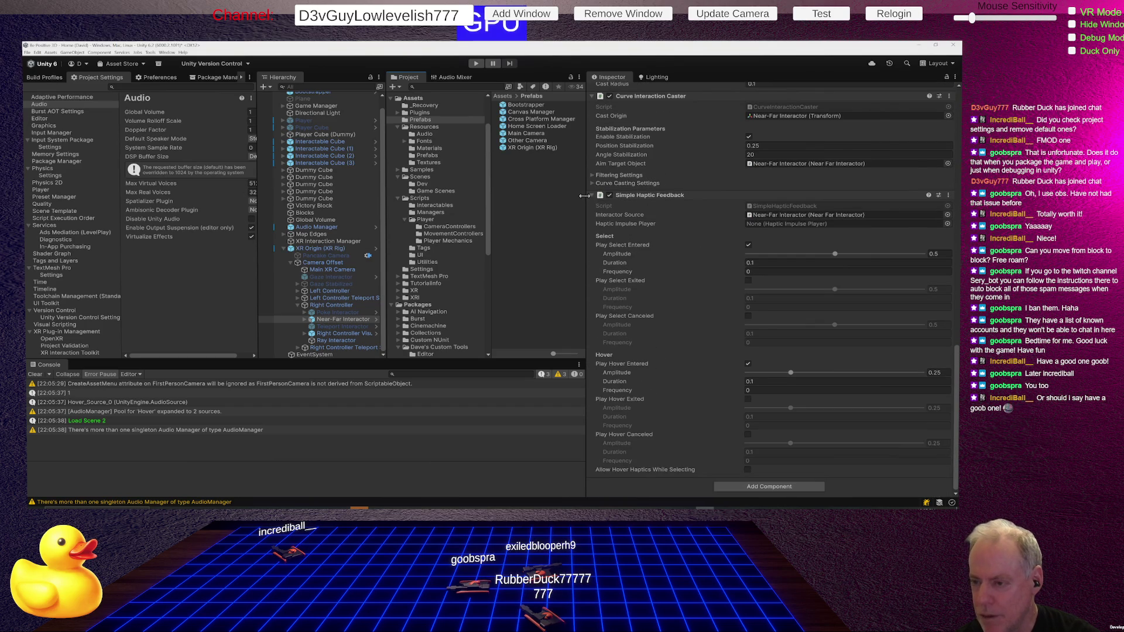
{"action": "left_click", "coordinate": [593, 195]}
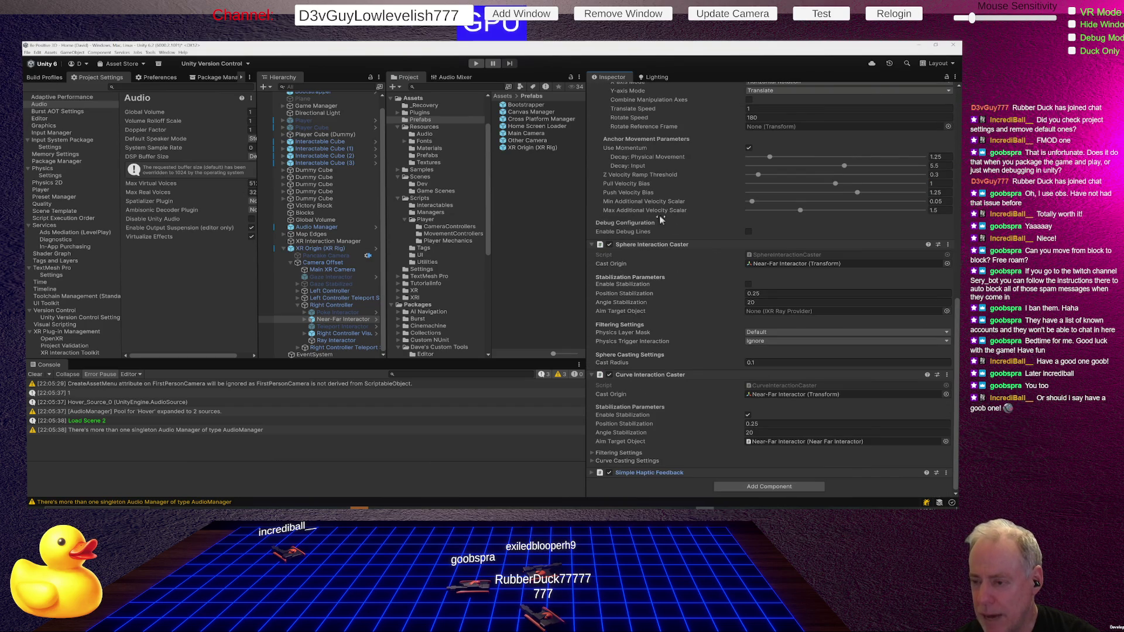
{"action": "scroll", "coordinate": [615, 220], "scroll_direction": "up", "scroll_amount": 10}
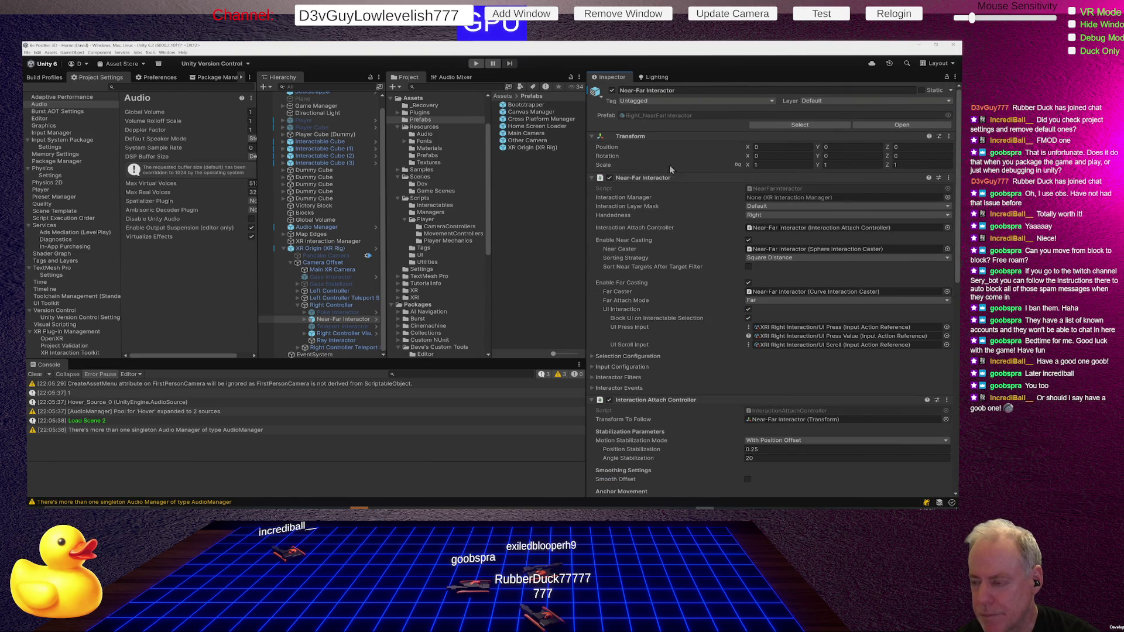
Step: Change the right Ray Interactor's interaction layer mask and handedness to Right, then run the game
{"action": "left_click", "coordinate": [345, 342]}
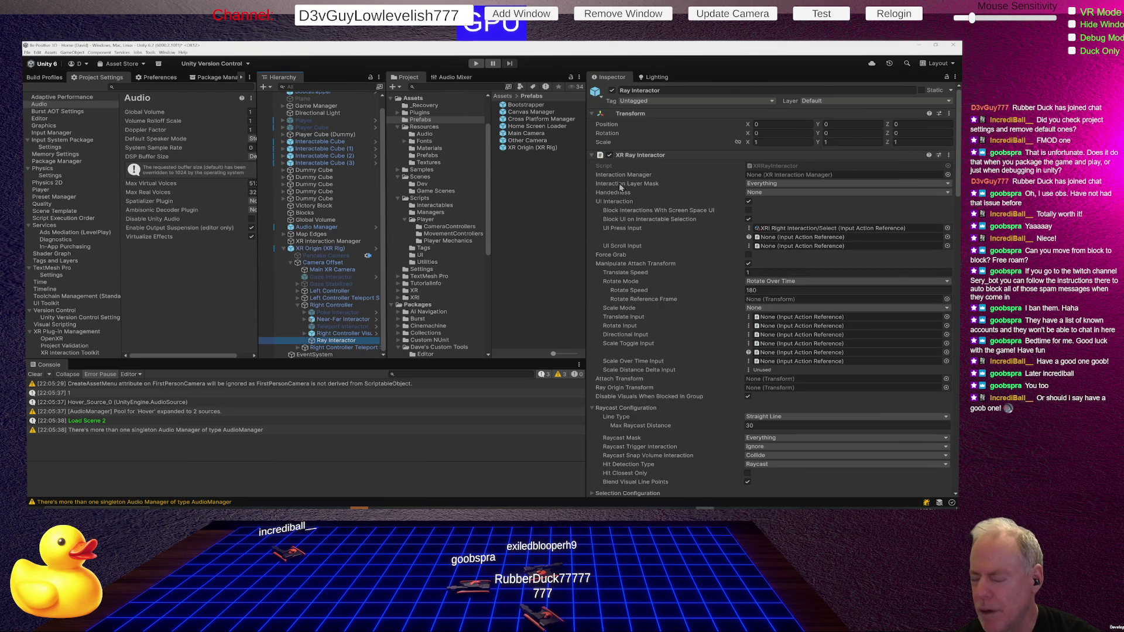
{"action": "left_click", "coordinate": [826, 184]}
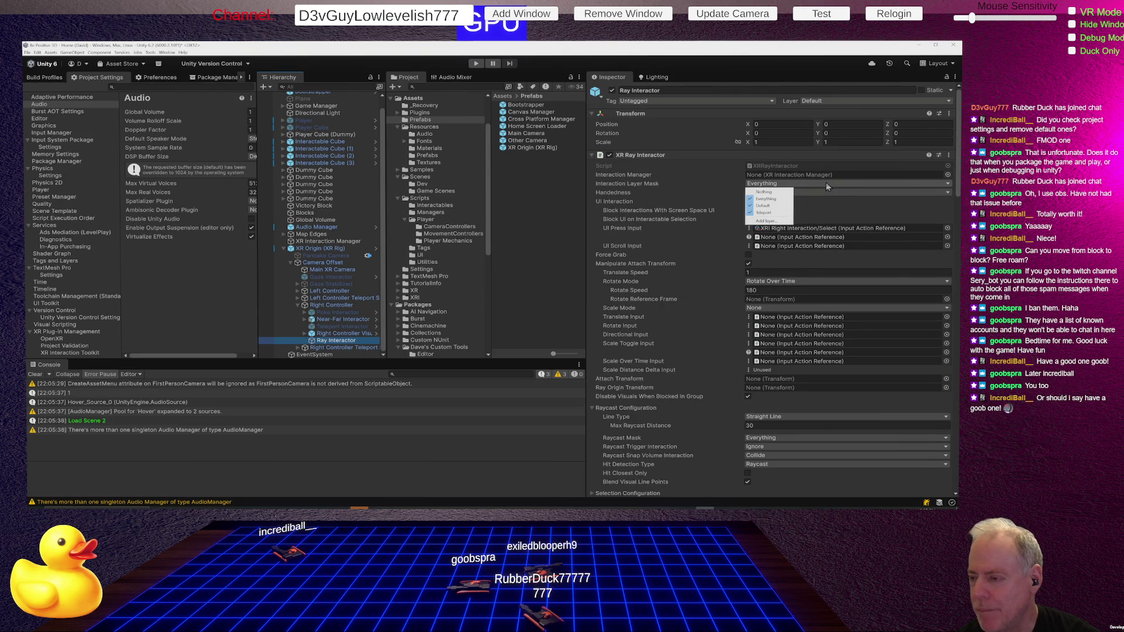
{"action": "left_click", "coordinate": [764, 195]}
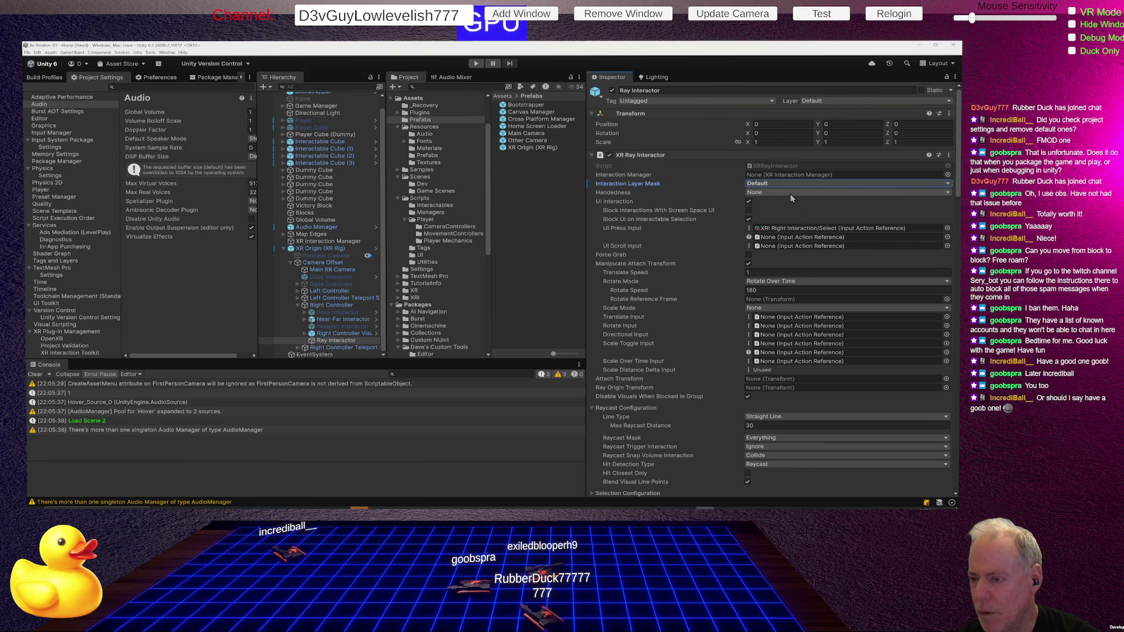
{"action": "left_click", "coordinate": [790, 196]}
{"action": "left_click", "coordinate": [769, 218]}
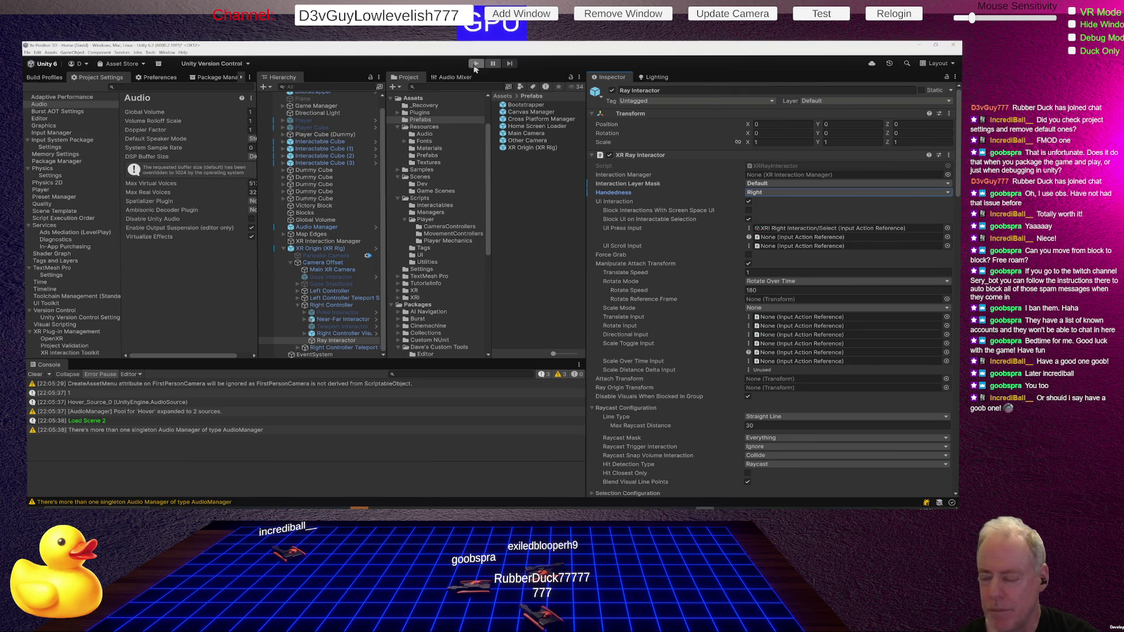
{"action": "left_click", "coordinate": [475, 63]}
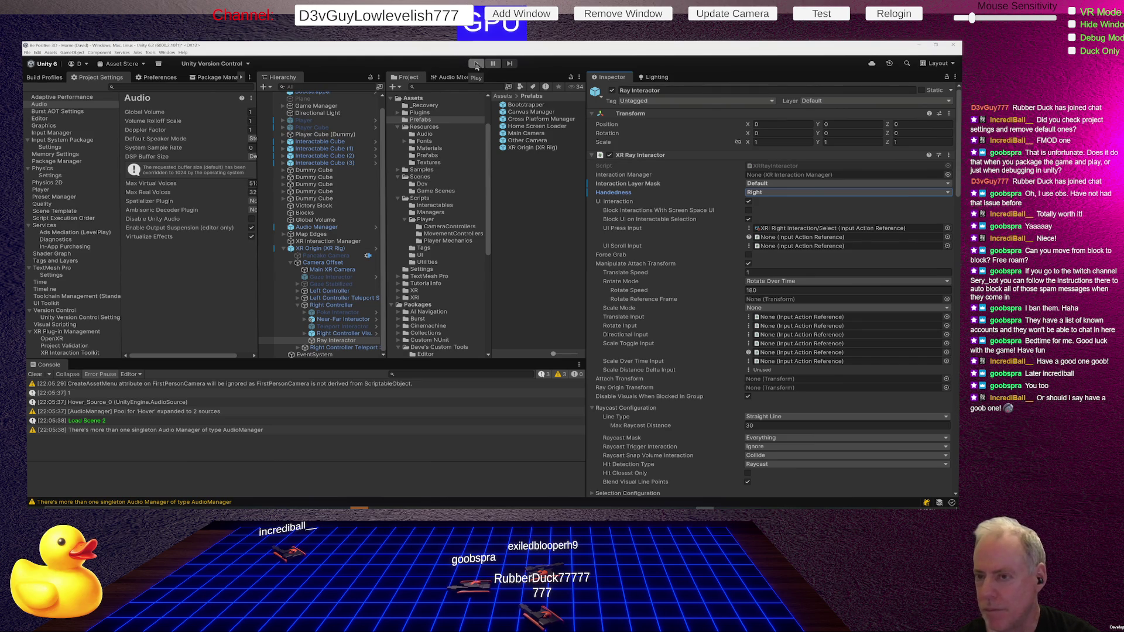
Step: Locate the UI Press Input's bound action and select XRI Right Interaction/Activate in the starter assets
{"action": "left_click", "coordinate": [904, 229]}
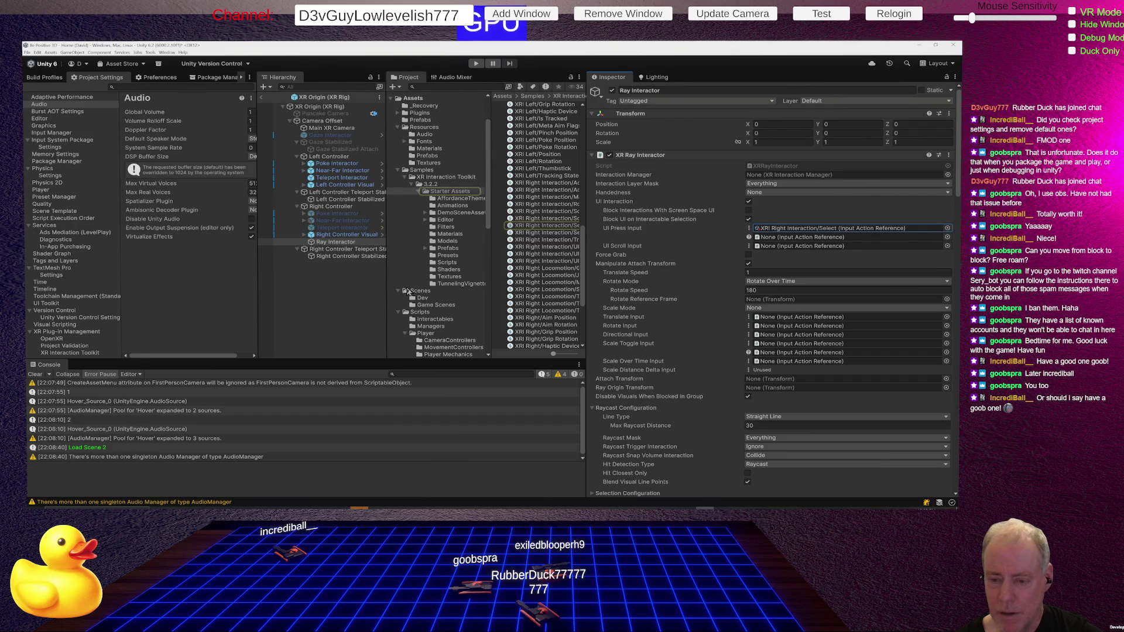
{"action": "left_click_drag", "start_coordinate": [388, 295], "coordinate": [341, 296]}
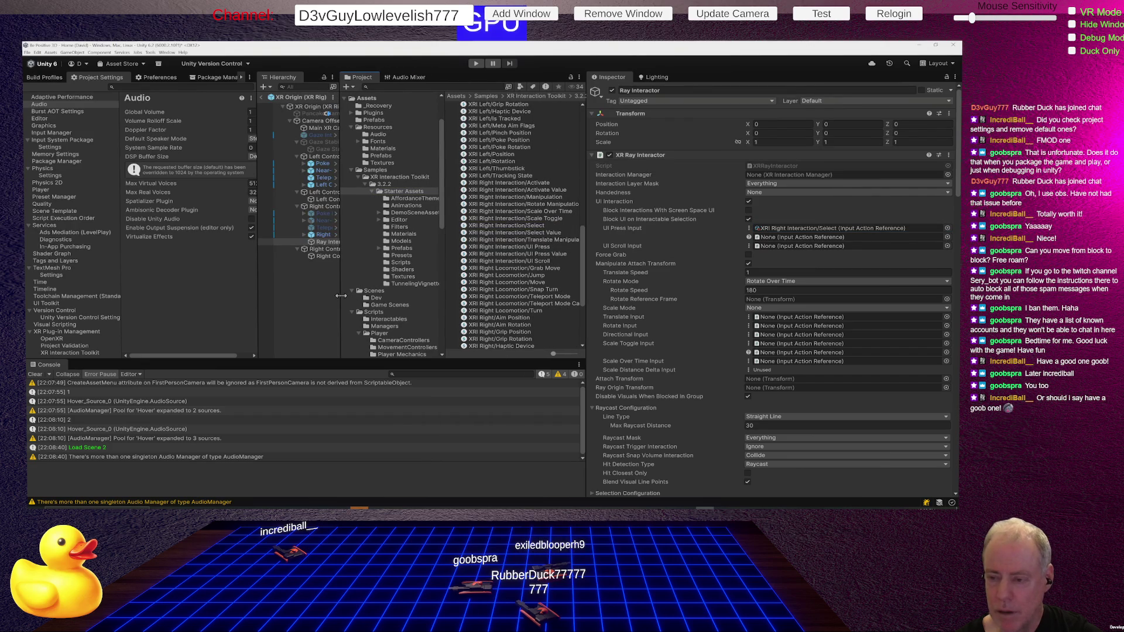
{"action": "left_click", "coordinate": [849, 229]}
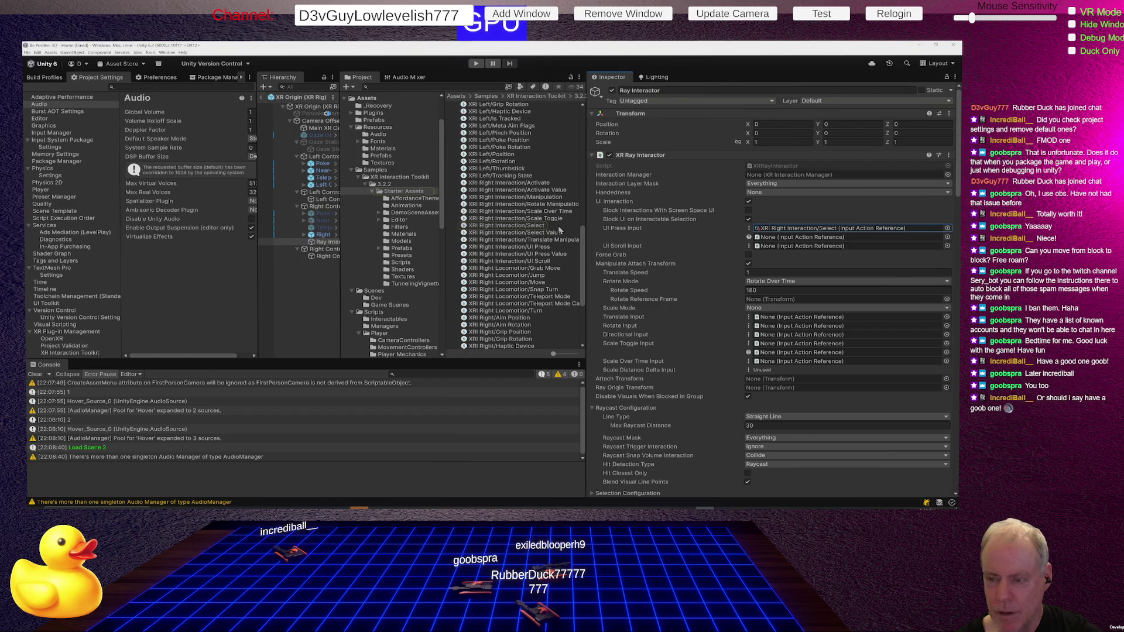
{"action": "left_click", "coordinate": [542, 185]}
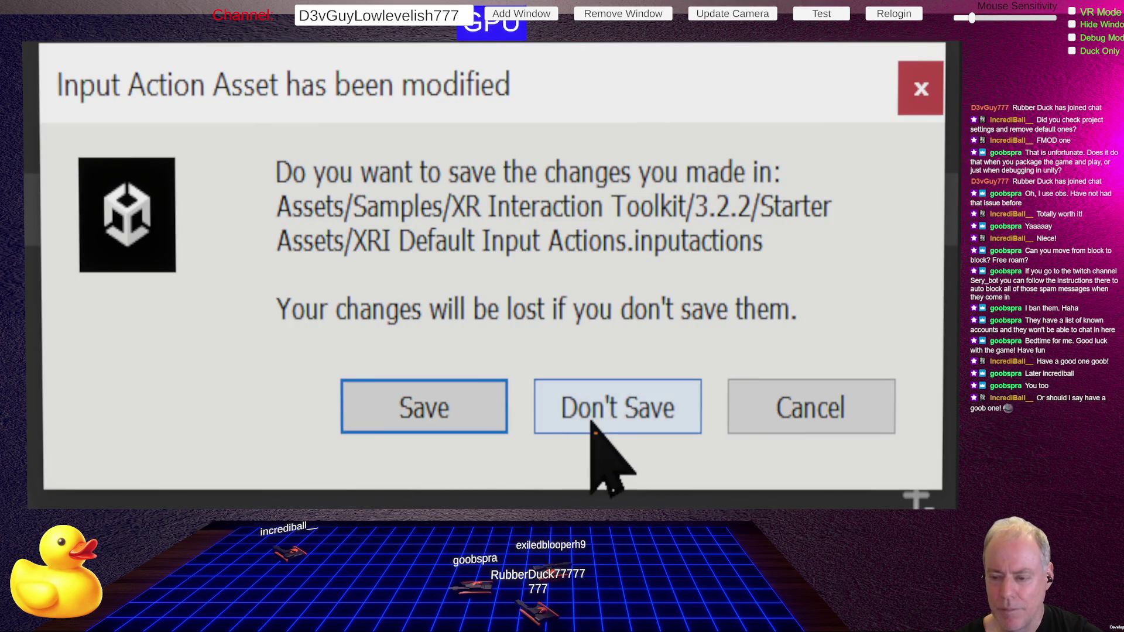
Step: Discard the unsaved XRI Default Input Actions changes and return to the right Ray Interactor
{"action": "left_click", "coordinate": [575, 424]}
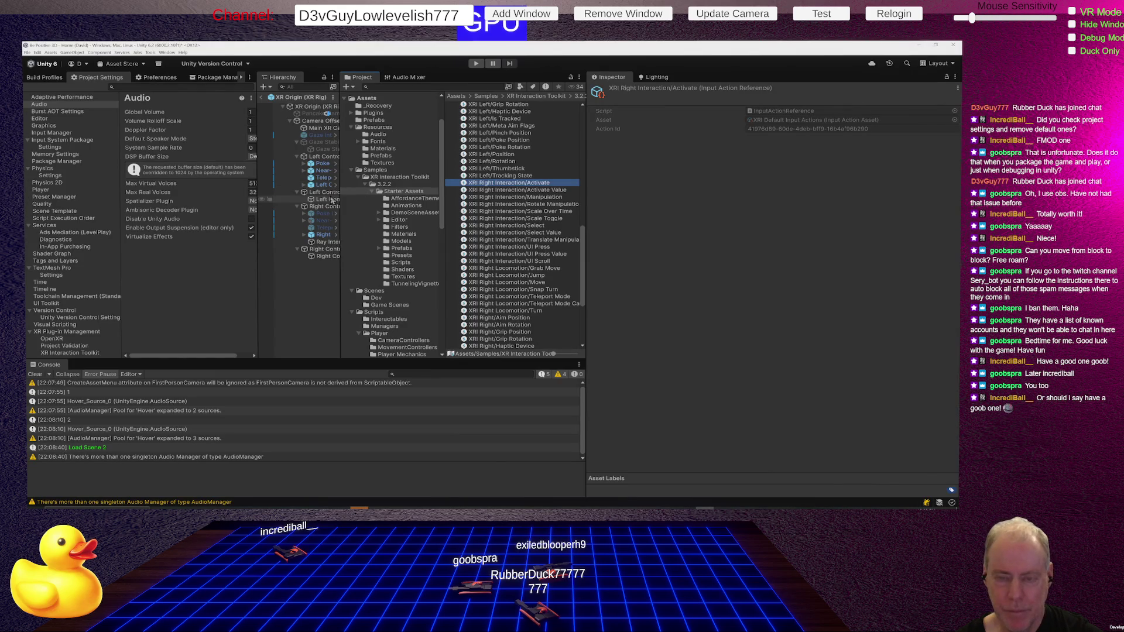
{"action": "left_click", "coordinate": [326, 241]}
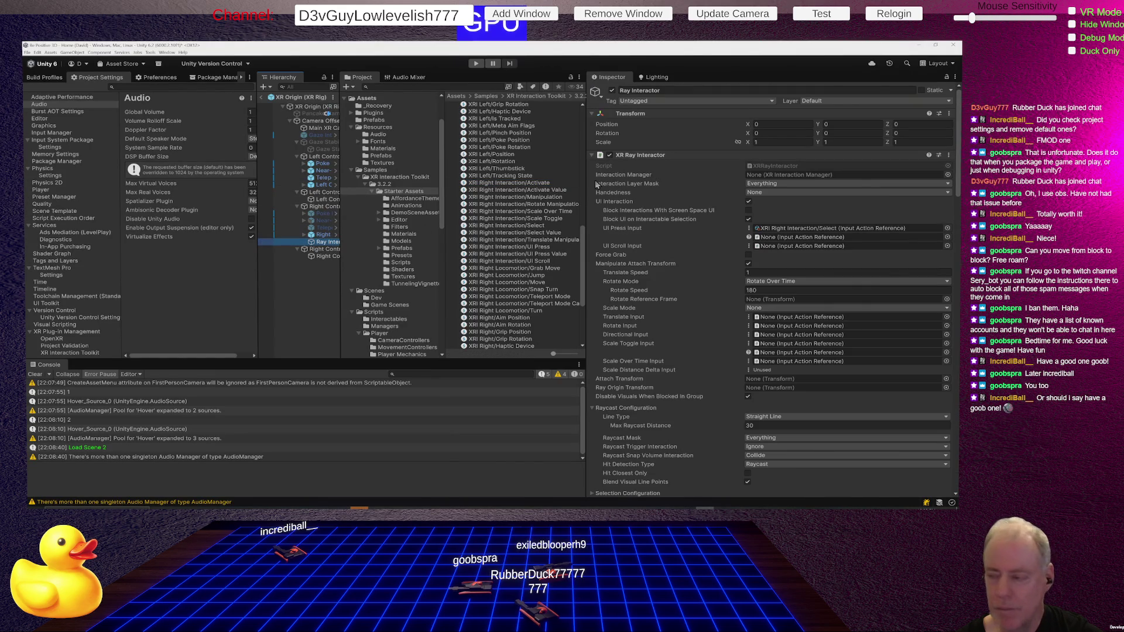
Step: Assign XRI Right Interaction/Activate to UI Press Input and run the game to test it
{"action": "left_click", "coordinate": [948, 228]}
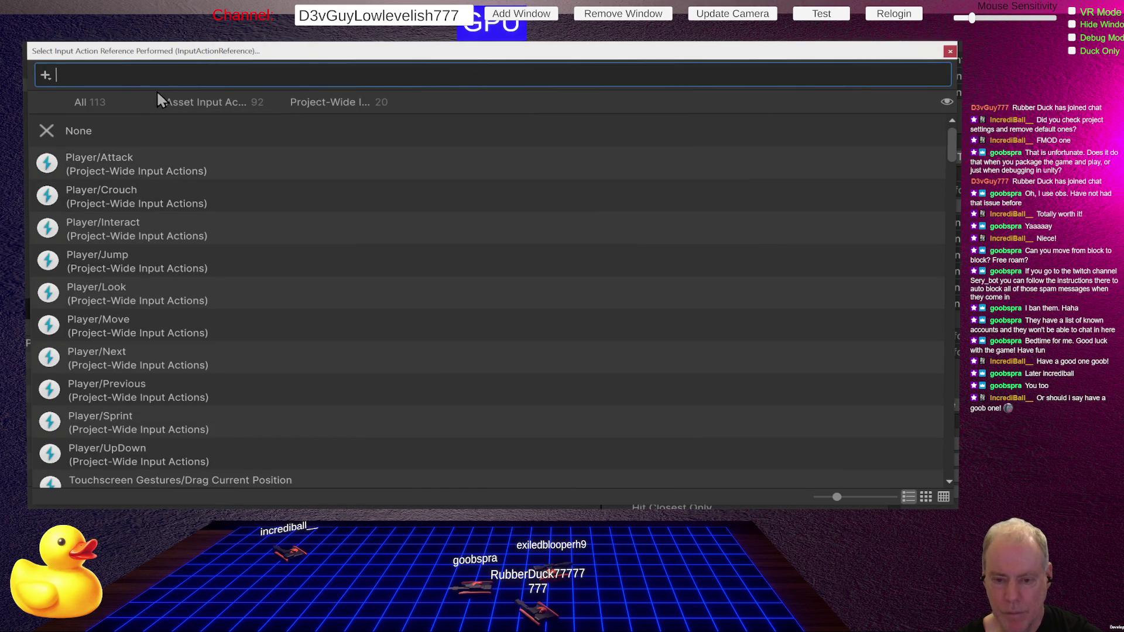
{"action": "type", "text": "act"}
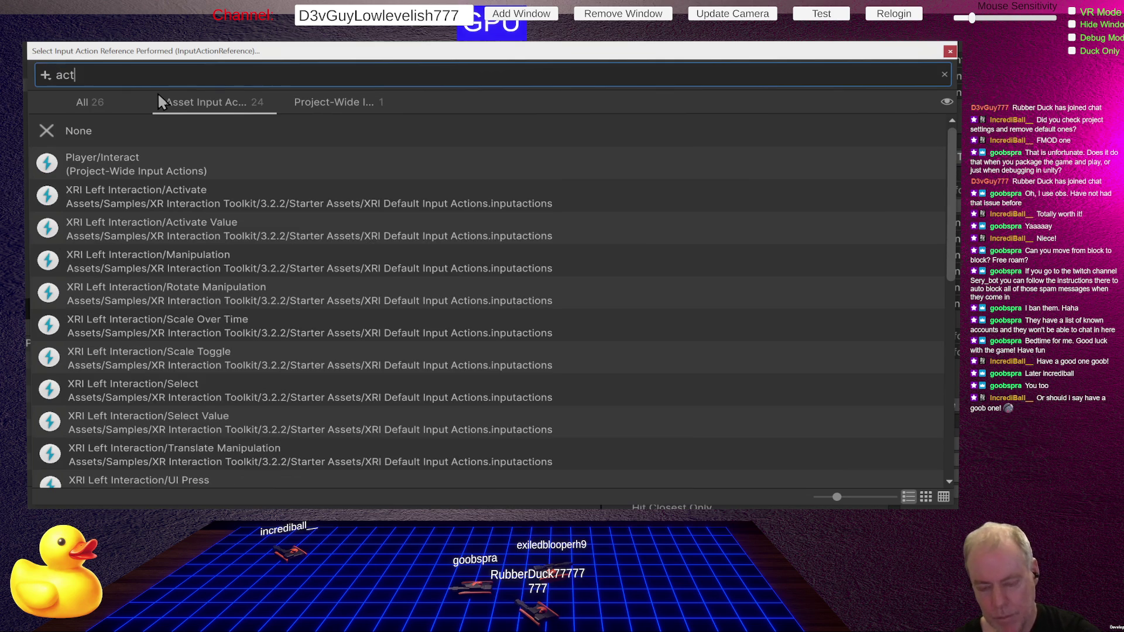
{"action": "type", "text": "i"}
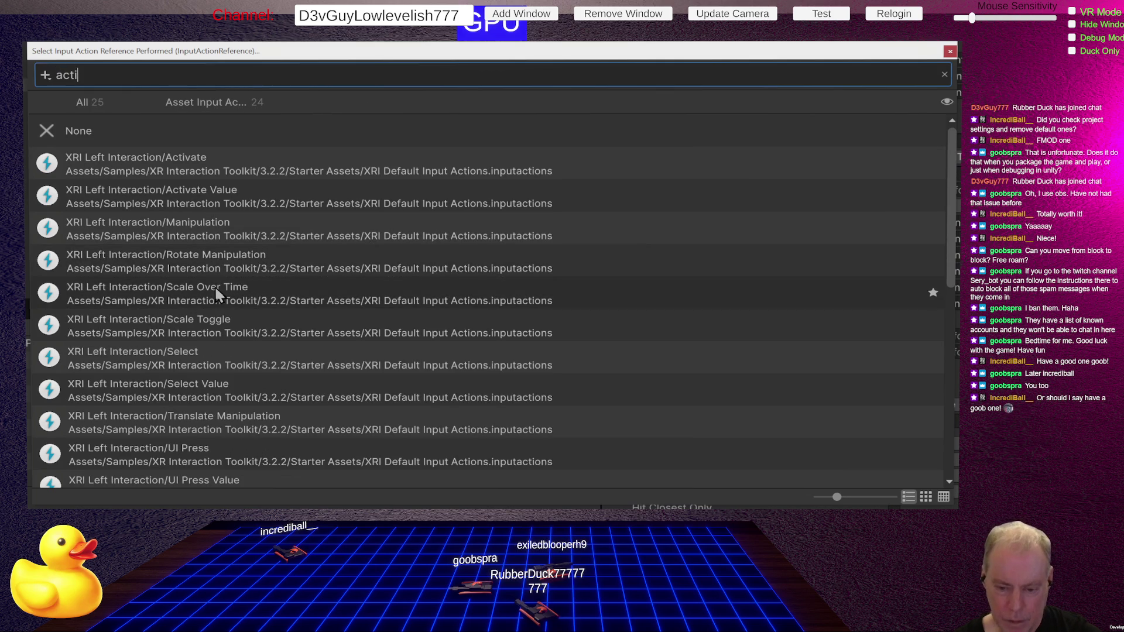
{"action": "type", "text": "vate"}
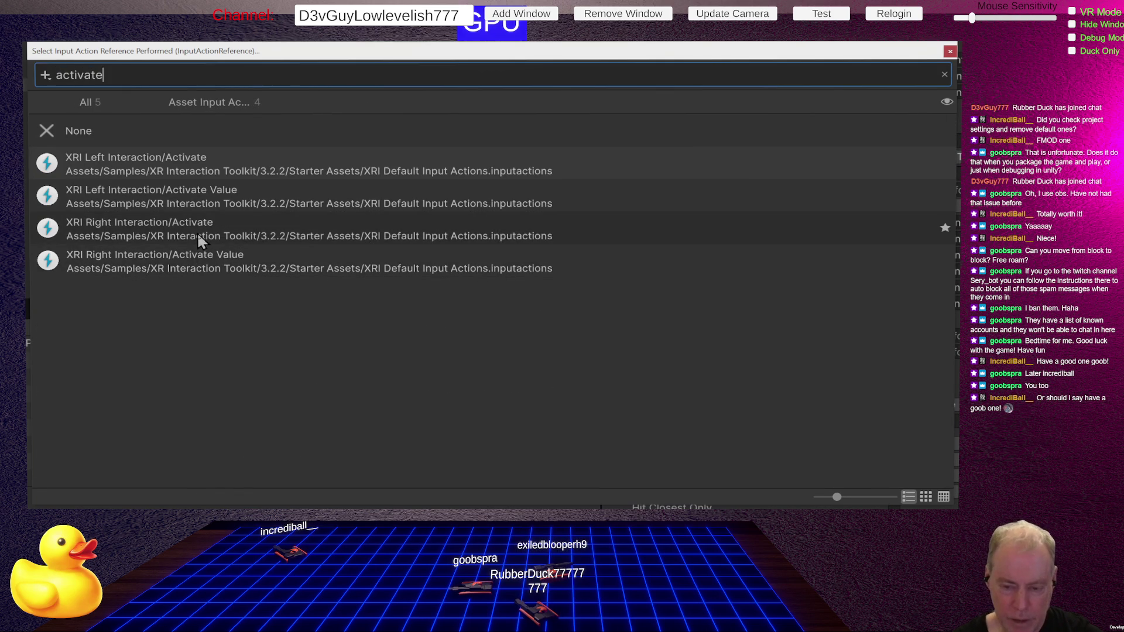
{"action": "double_click", "coordinate": [196, 230]}
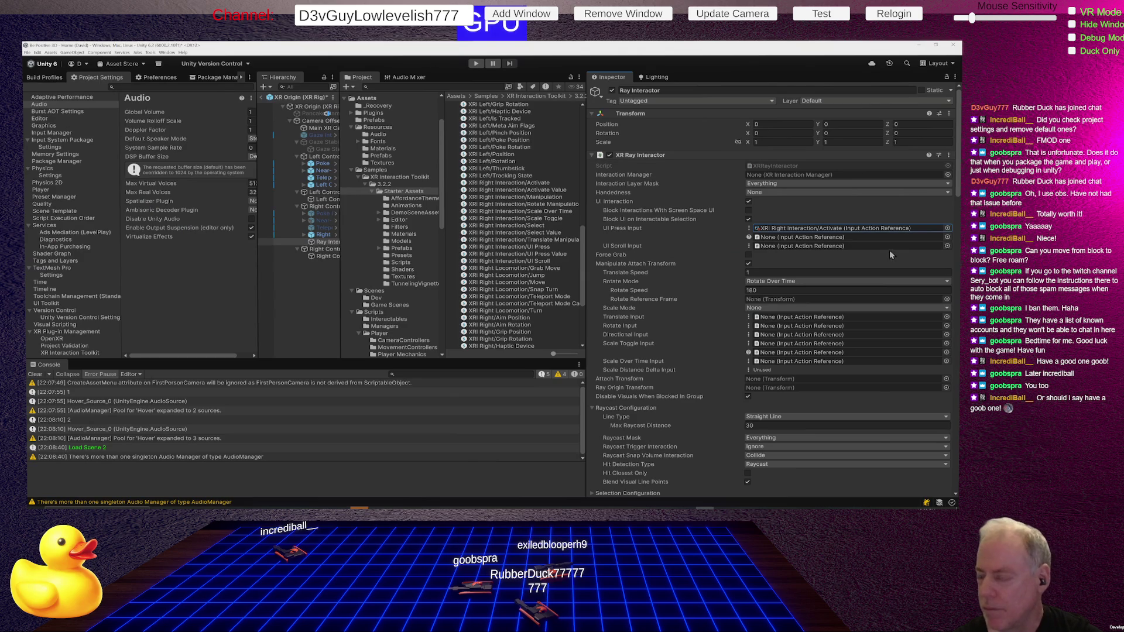
{"action": "left_click", "coordinate": [479, 65]}
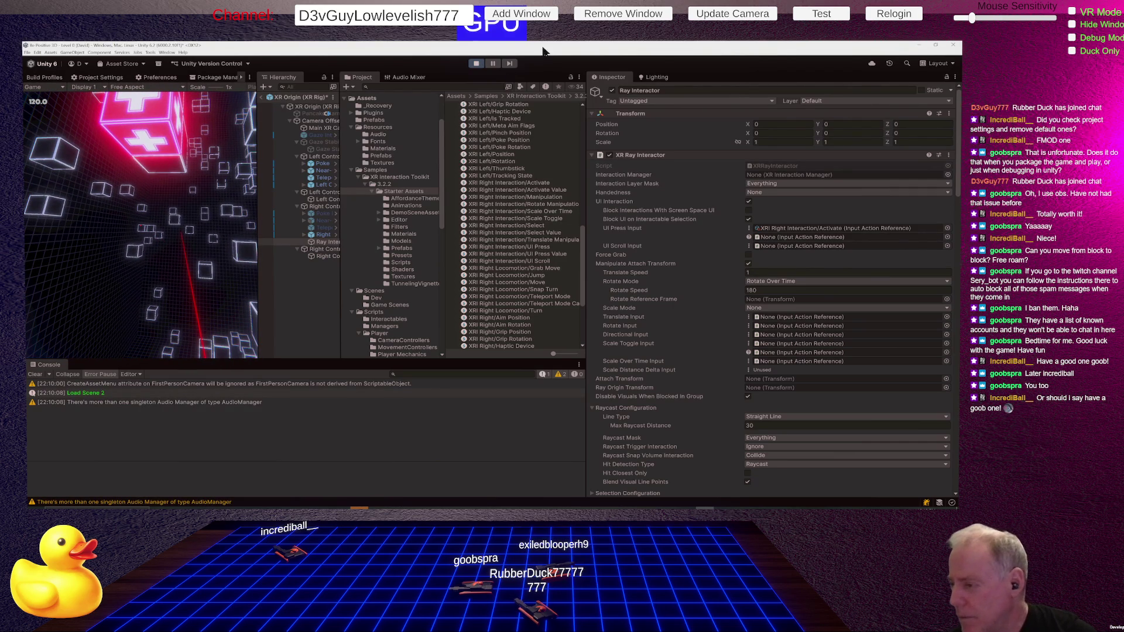
{"action": "scroll", "coordinate": [838, 286], "scroll_direction": "down", "scroll_amount": 3}
{"action": "scroll", "coordinate": [807, 280], "scroll_direction": "down", "scroll_amount": 3}
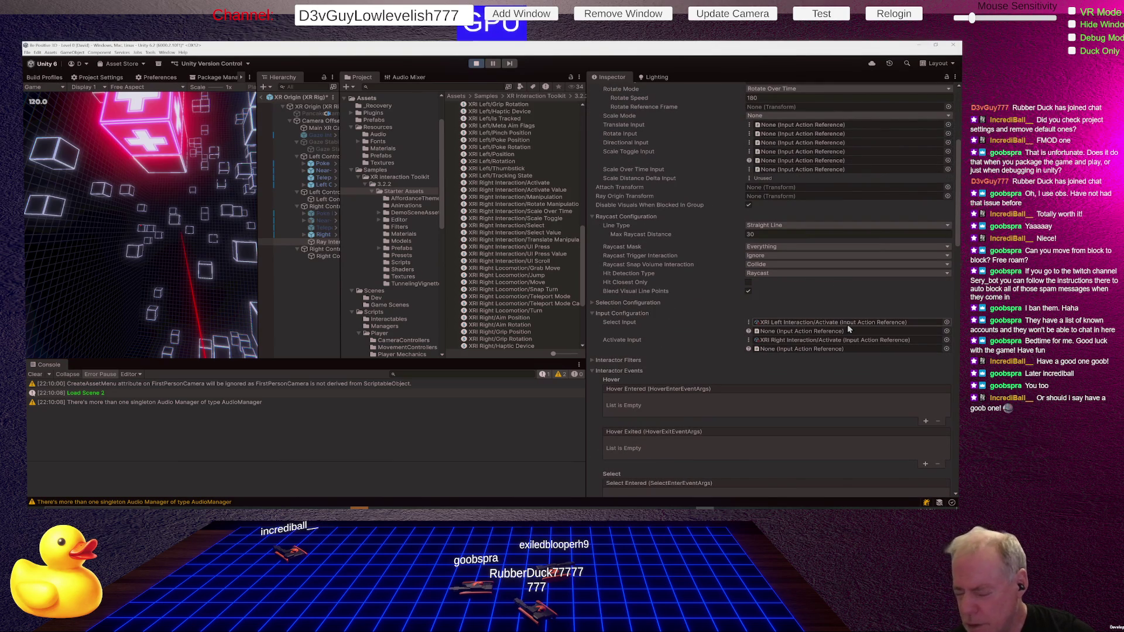
Step: Stop the game, widen the Hierarchy, and restart play mode to try the ray interactor
{"action": "left_click", "coordinate": [475, 64]}
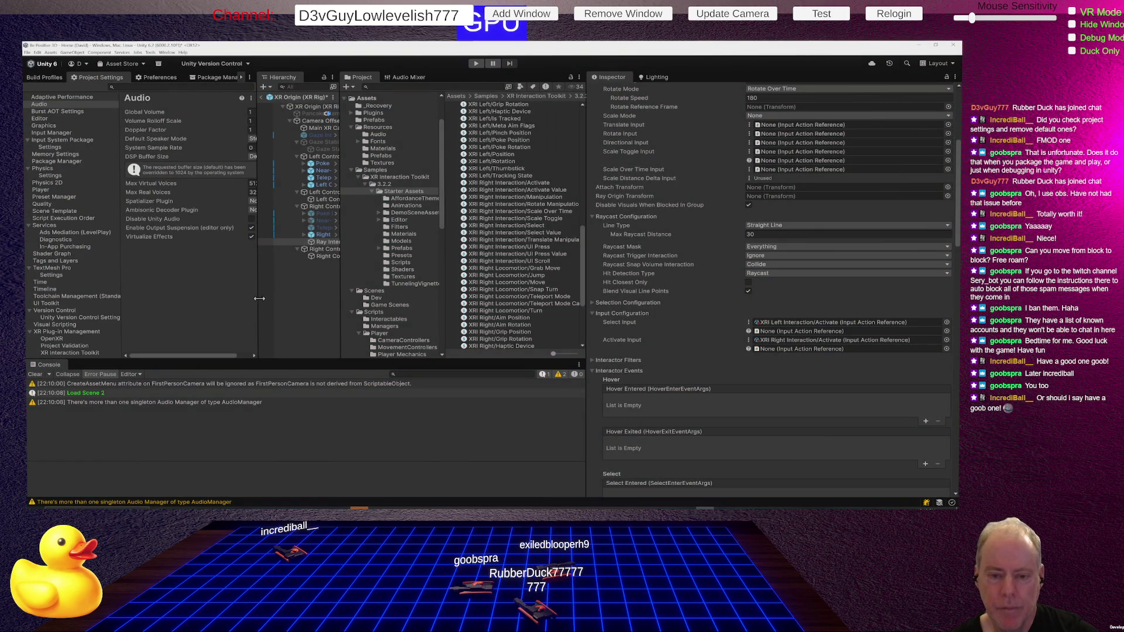
{"action": "left_click_drag", "start_coordinate": [258, 298], "coordinate": [191, 299]}
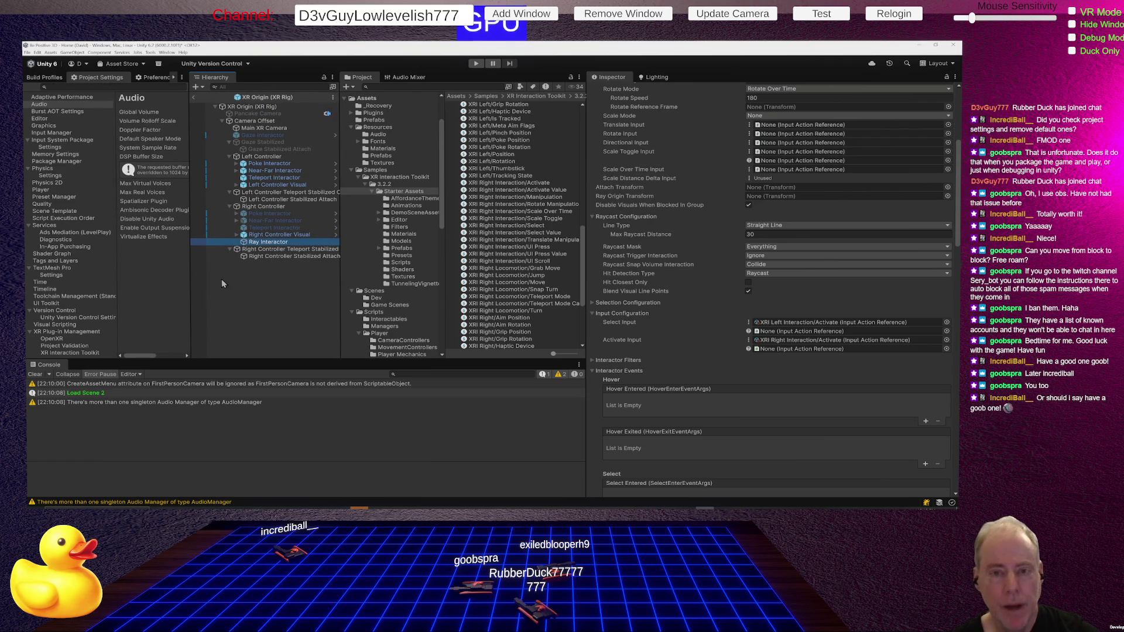
{"action": "left_click", "coordinate": [477, 64]}
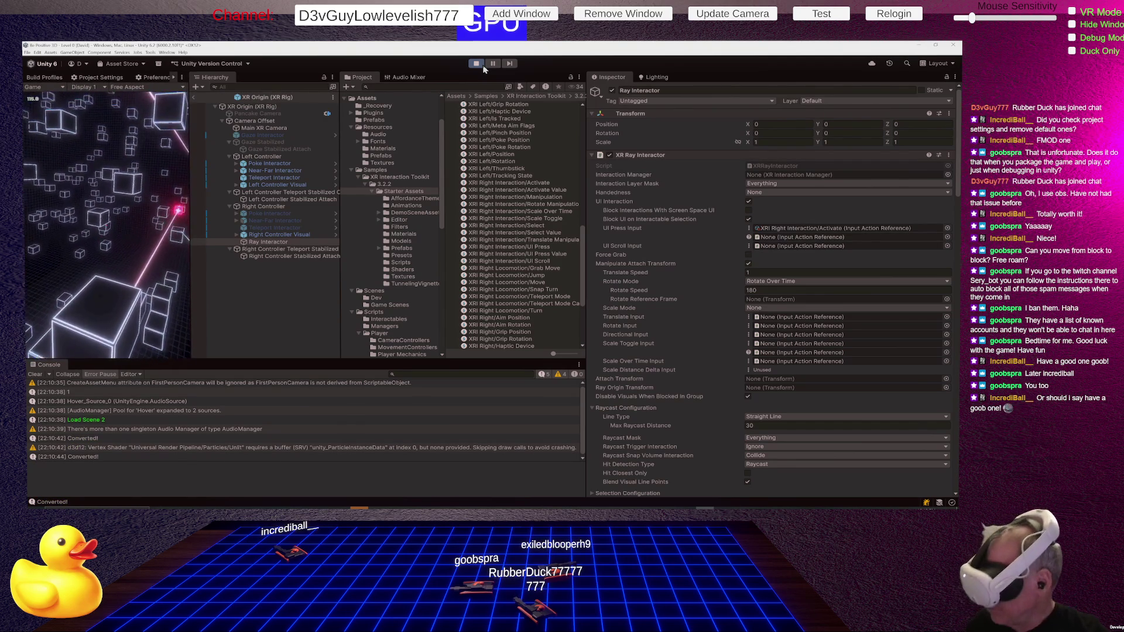
{"action": "left_click", "coordinate": [481, 66]}
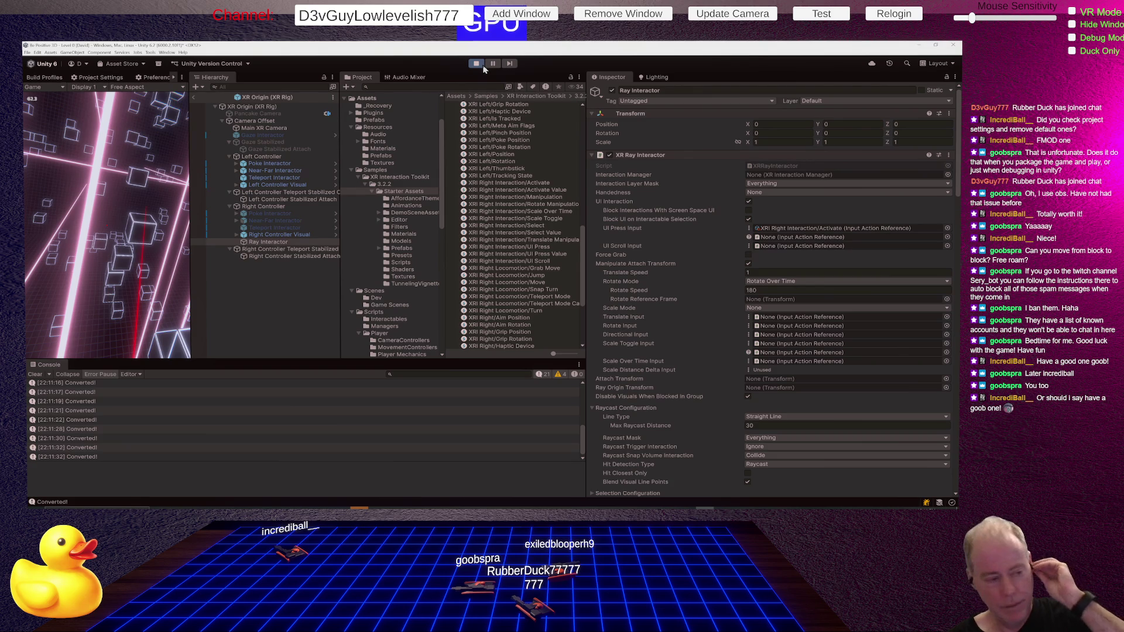
{"action": "left_click", "coordinate": [477, 65]}
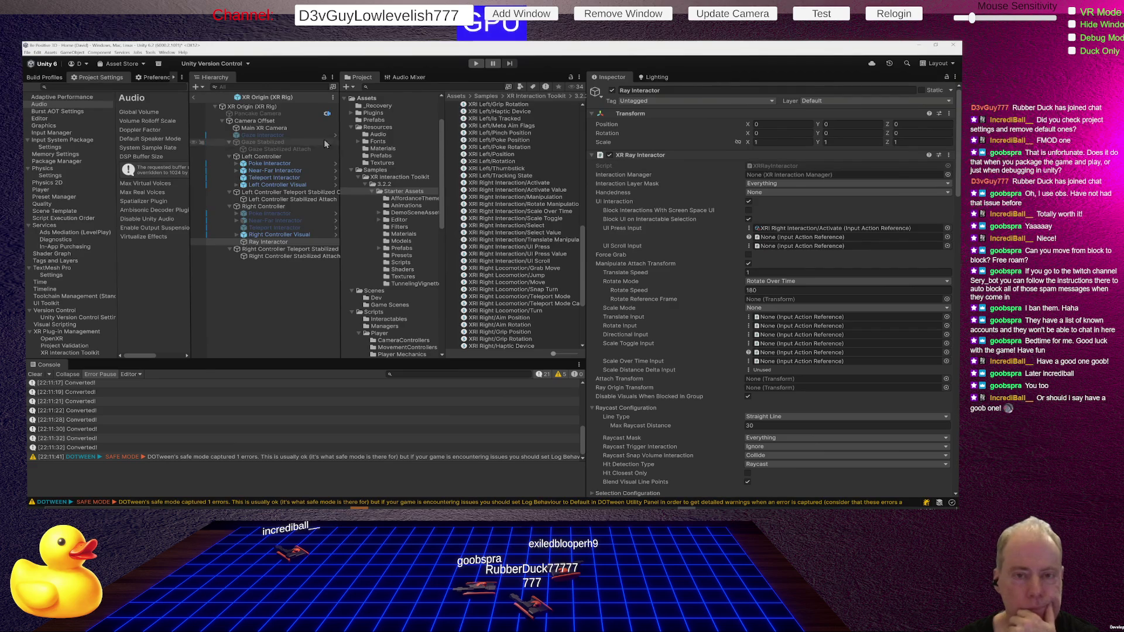
Step: Select the XR Origin (XR Rig) to inspect its settings
{"action": "left_click", "coordinate": [197, 97]}
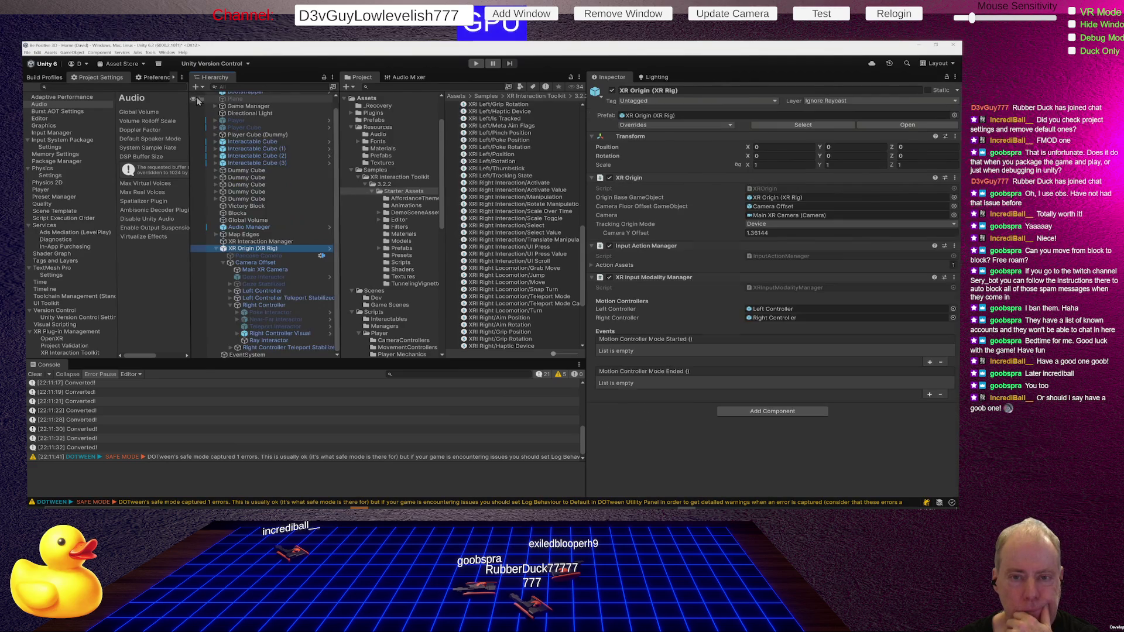
Step: Collapse and deselect the XR Origin rig, then run the game to test it
{"action": "left_click", "coordinate": [221, 250]}
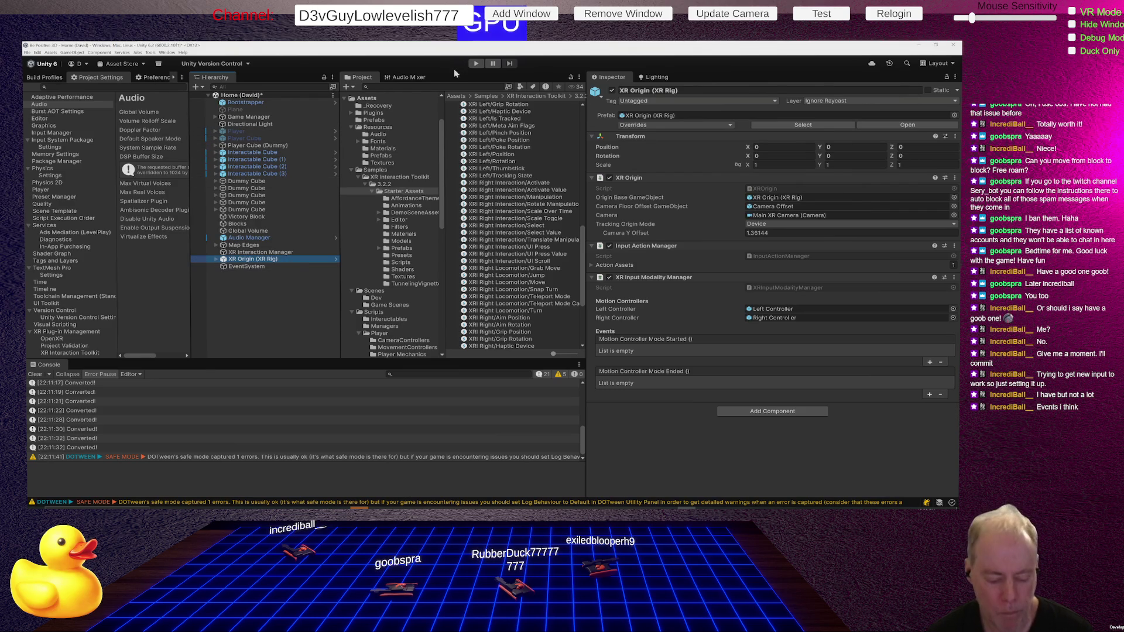
{"action": "left_click", "coordinate": [257, 321]}
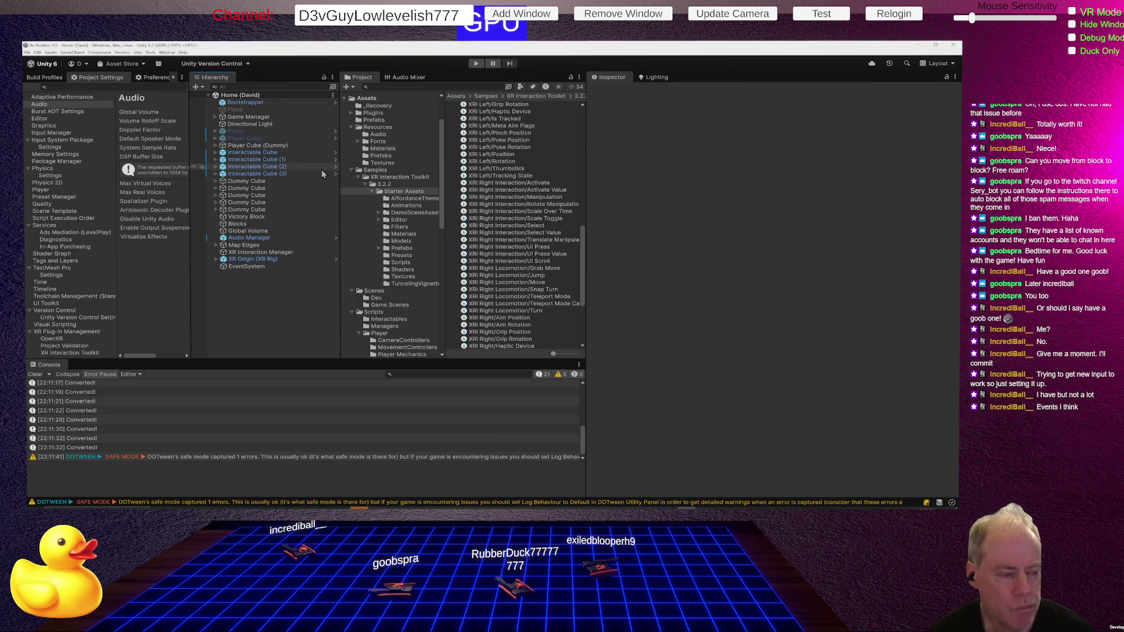
{"action": "left_click", "coordinate": [475, 64]}
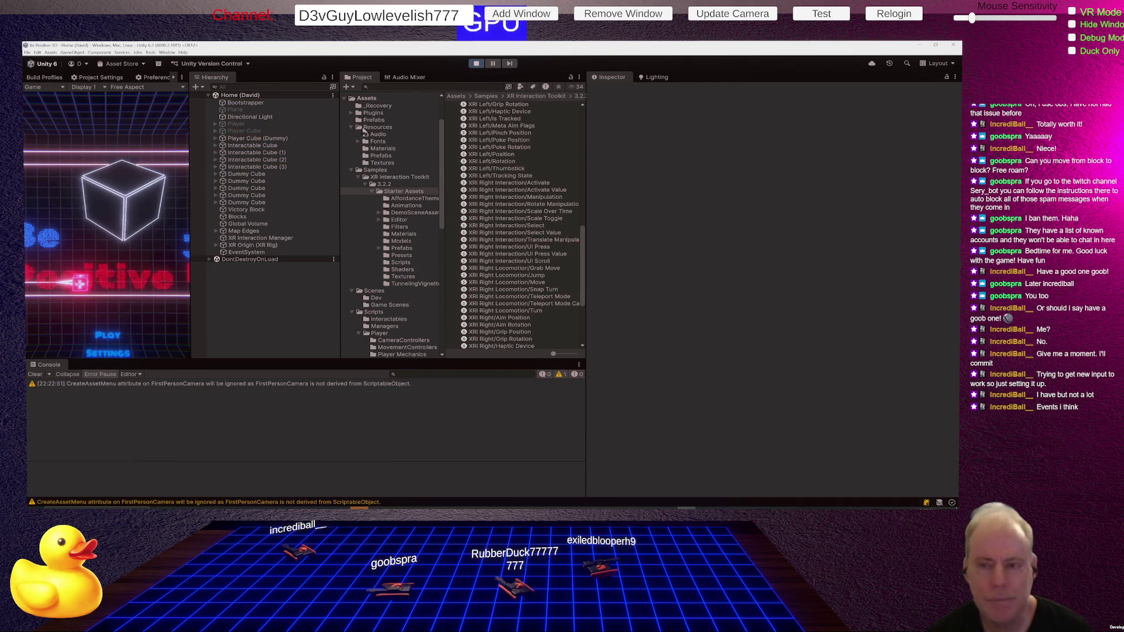
Step: Stop the game and open the Bootstrap scene from the Dev scenes folder
{"action": "left_click", "coordinate": [474, 66]}
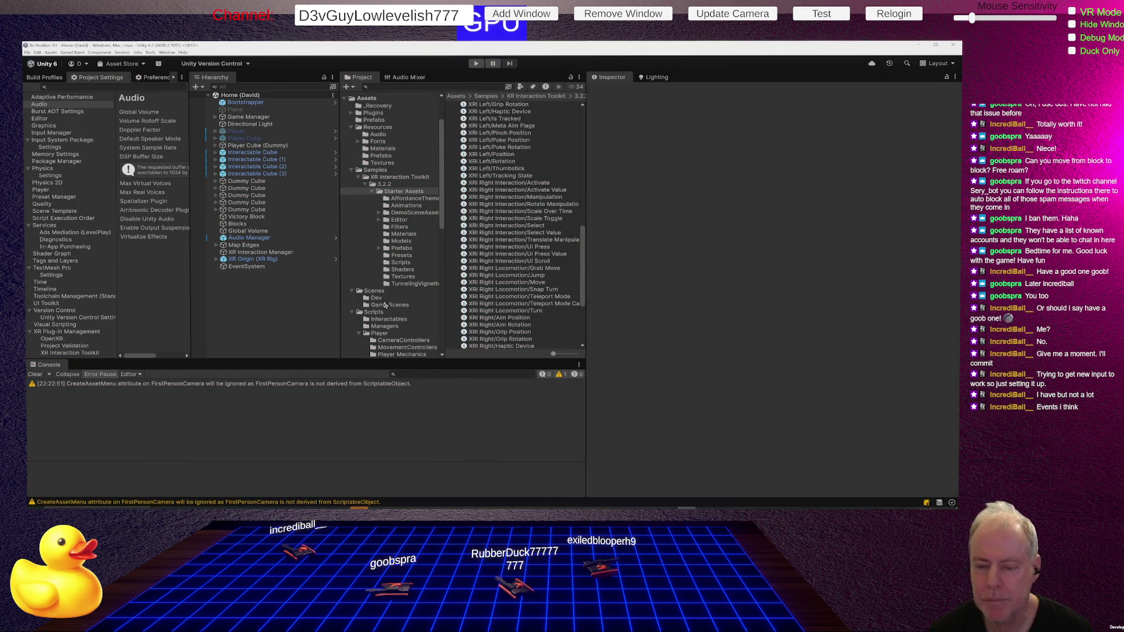
{"action": "left_click", "coordinate": [387, 299]}
{"action": "double_click", "coordinate": [476, 104]}
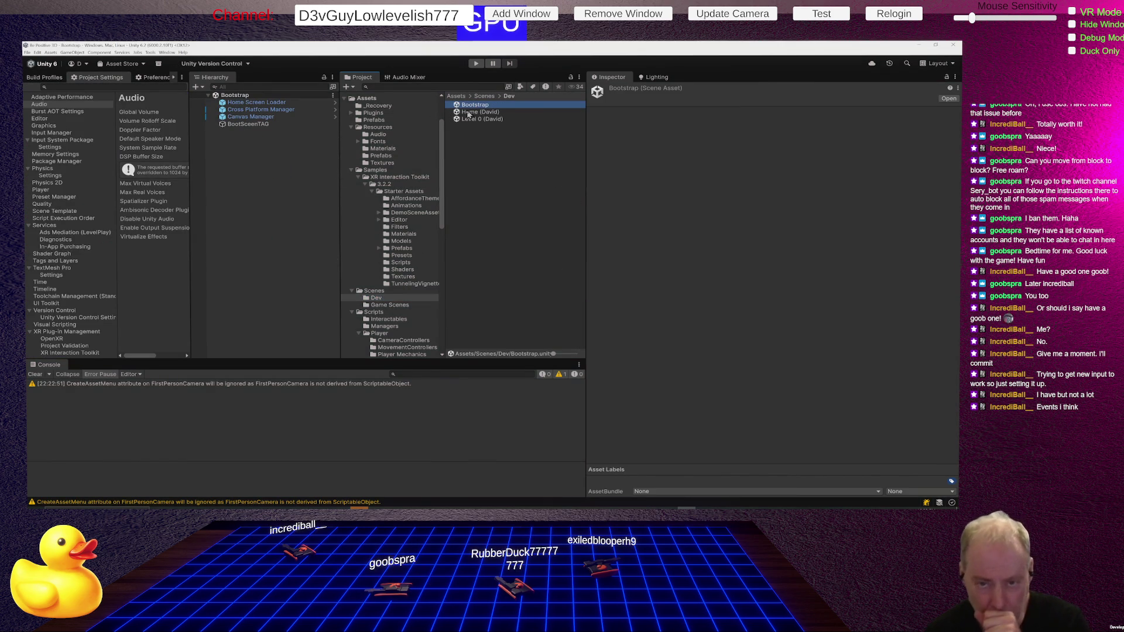
Step: Adjust the Cross Platform Manager's Start In VR option and widen the Game view
{"action": "left_click", "coordinate": [266, 104]}
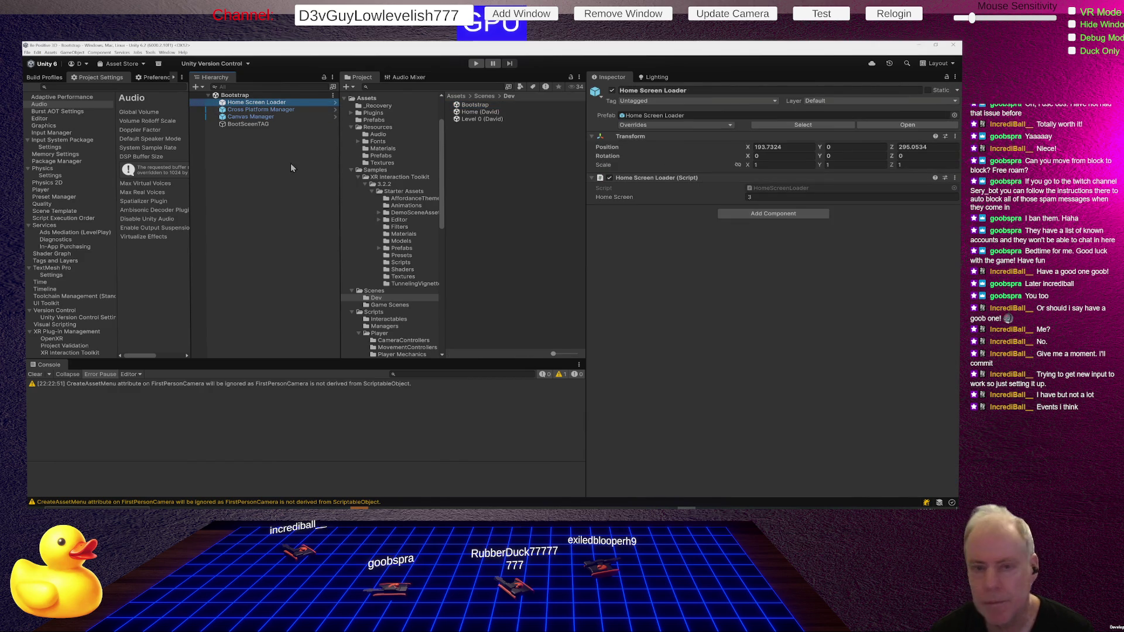
{"action": "left_click", "coordinate": [276, 112]}
{"action": "left_click", "coordinate": [748, 230]}
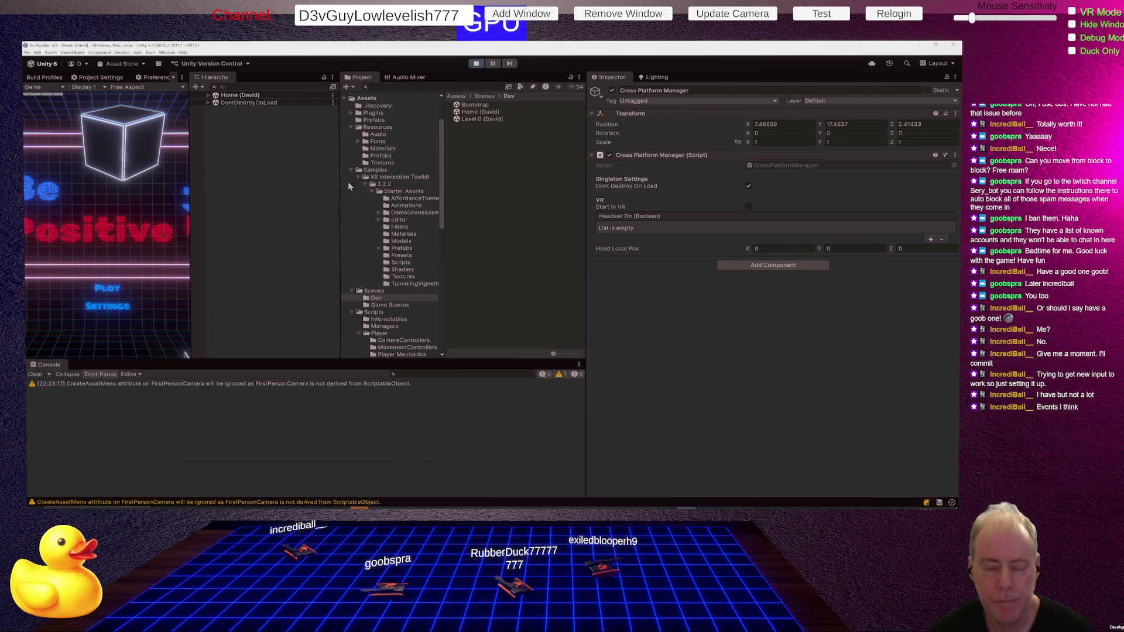
{"action": "left_click_drag", "start_coordinate": [192, 251], "coordinate": [687, 281]}
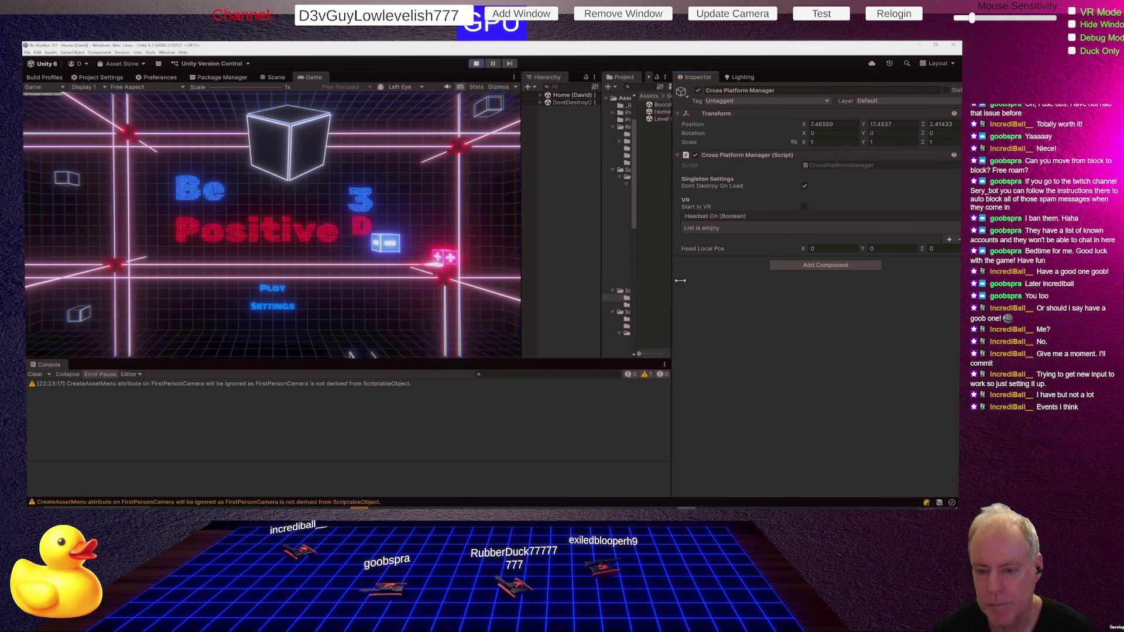
Step: Start Level 0 from the in-game menu and inspect its XR Origin and Player objects
{"action": "left_click", "coordinate": [285, 294]}
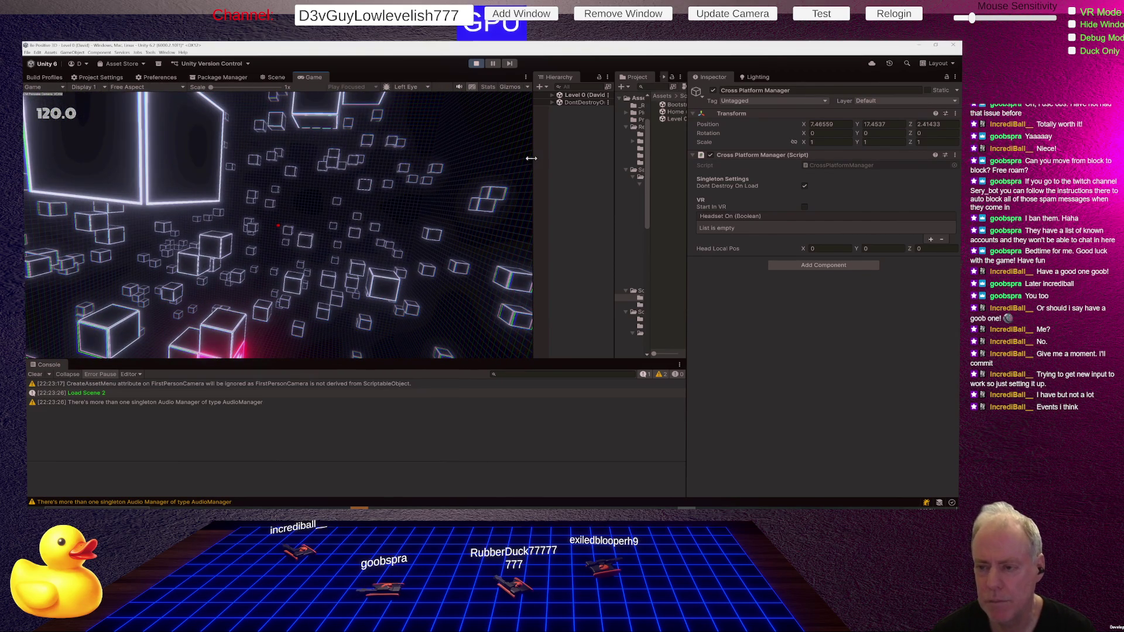
{"action": "left_click_drag", "start_coordinate": [533, 163], "coordinate": [485, 162]}
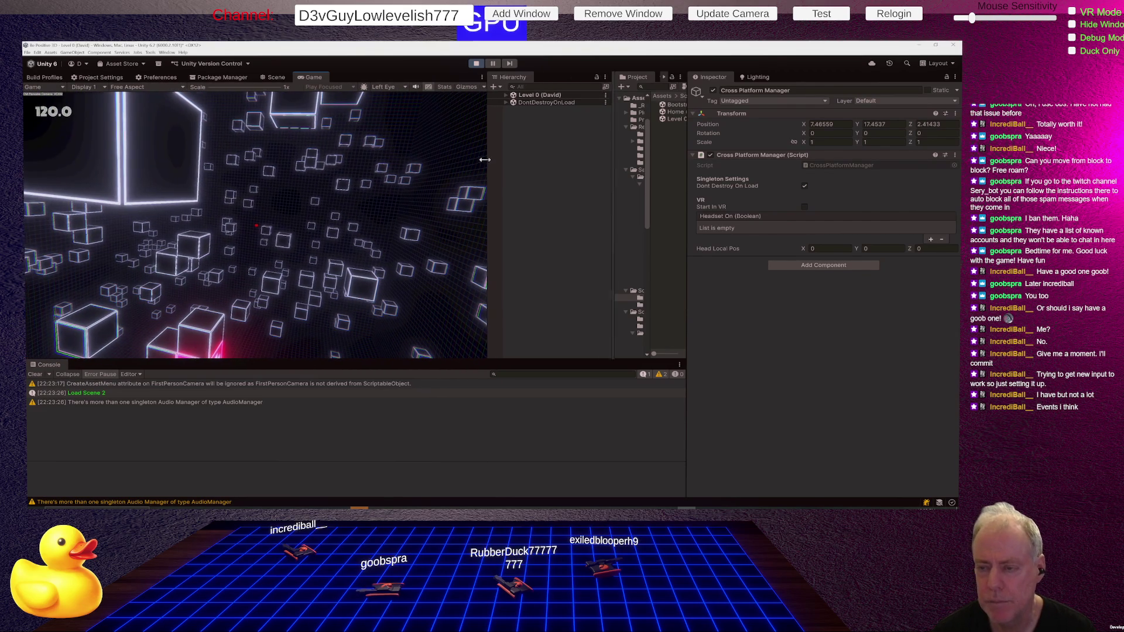
{"action": "left_click", "coordinate": [507, 95]}
{"action": "left_click", "coordinate": [547, 188]}
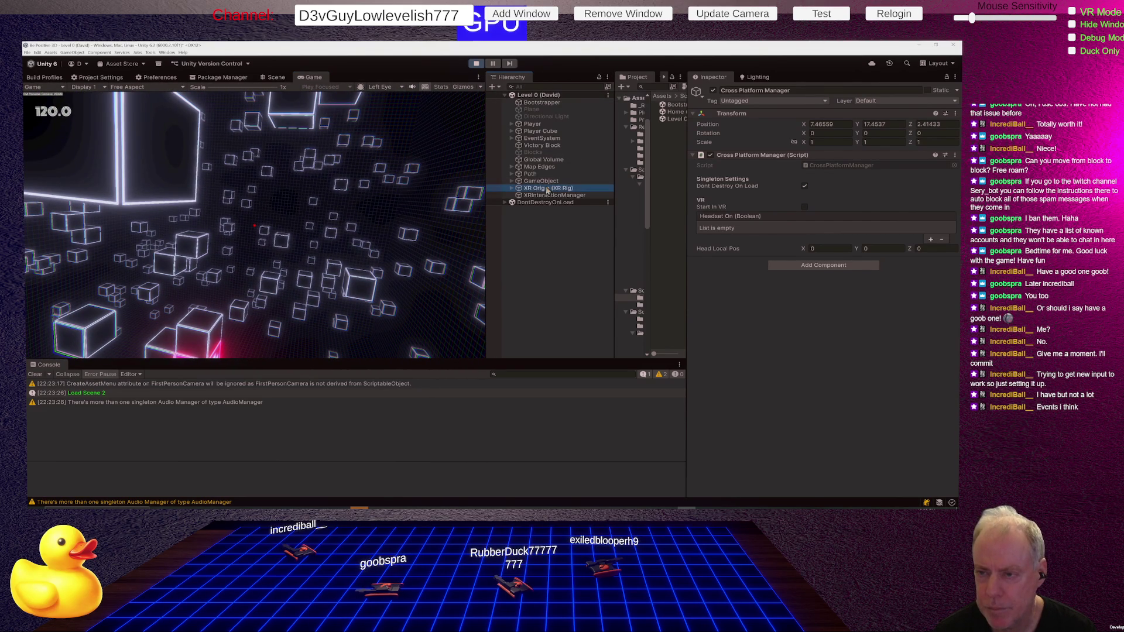
{"action": "left_click", "coordinate": [534, 123]}
Step: Inspect the Player's VCAM camera and the XR rig's Pancake Camera
{"action": "left_click", "coordinate": [511, 124]}
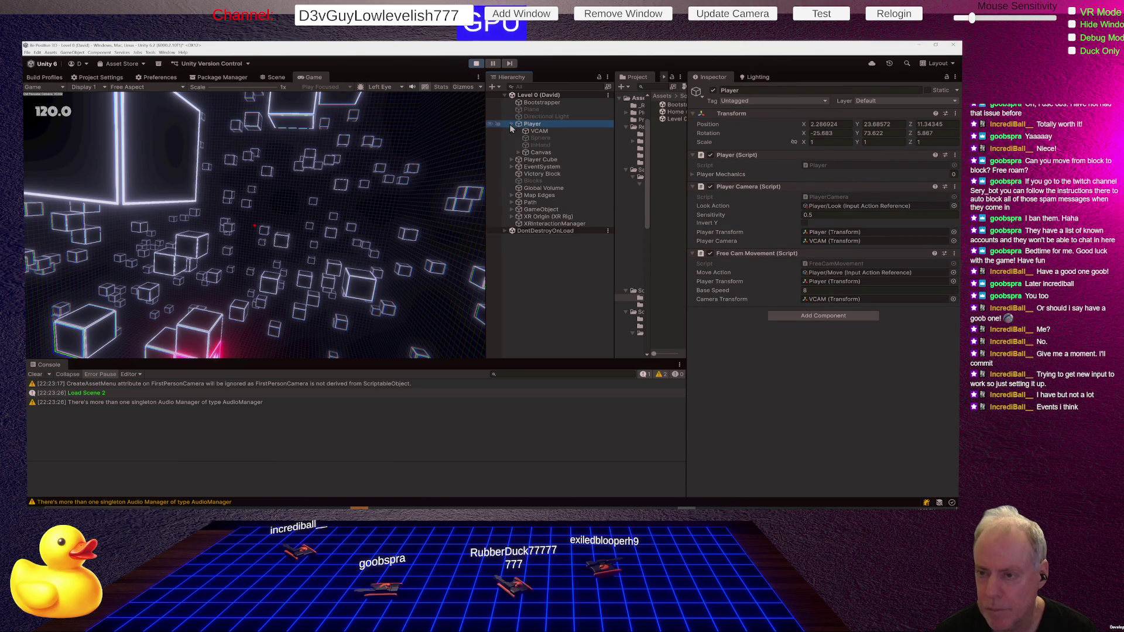
{"action": "left_click", "coordinate": [540, 130]}
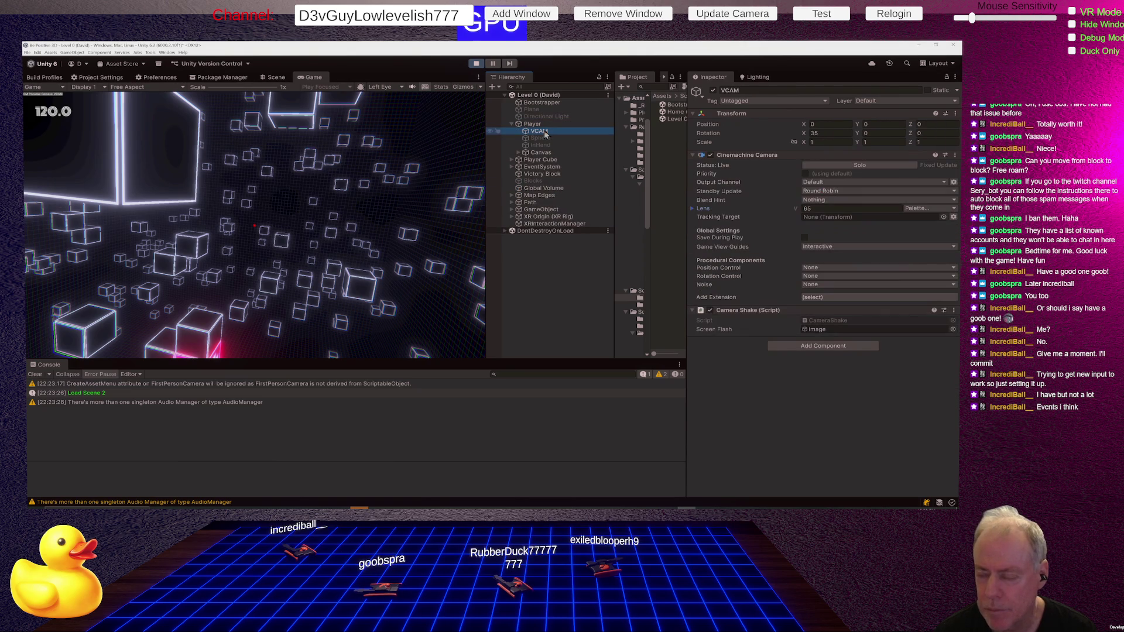
{"action": "left_click", "coordinate": [513, 217]}
{"action": "left_click", "coordinate": [563, 225]}
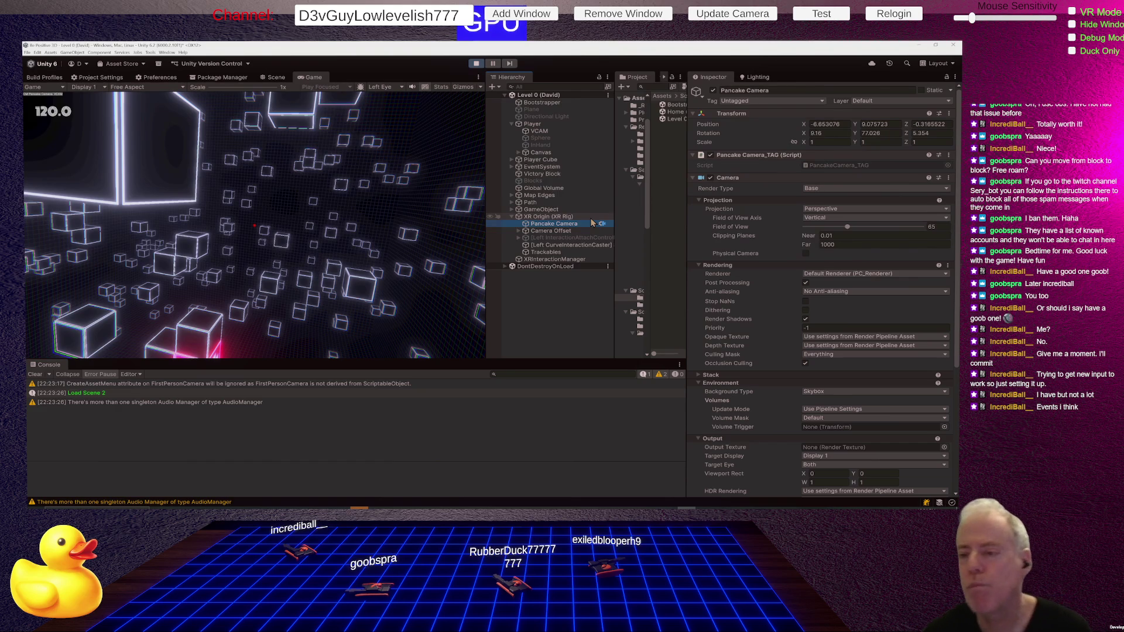
Step: Keep the Player's look Sensitivity at 0.5 and reveal the Player/Move input asset in the Project
{"action": "left_click", "coordinate": [534, 124]}
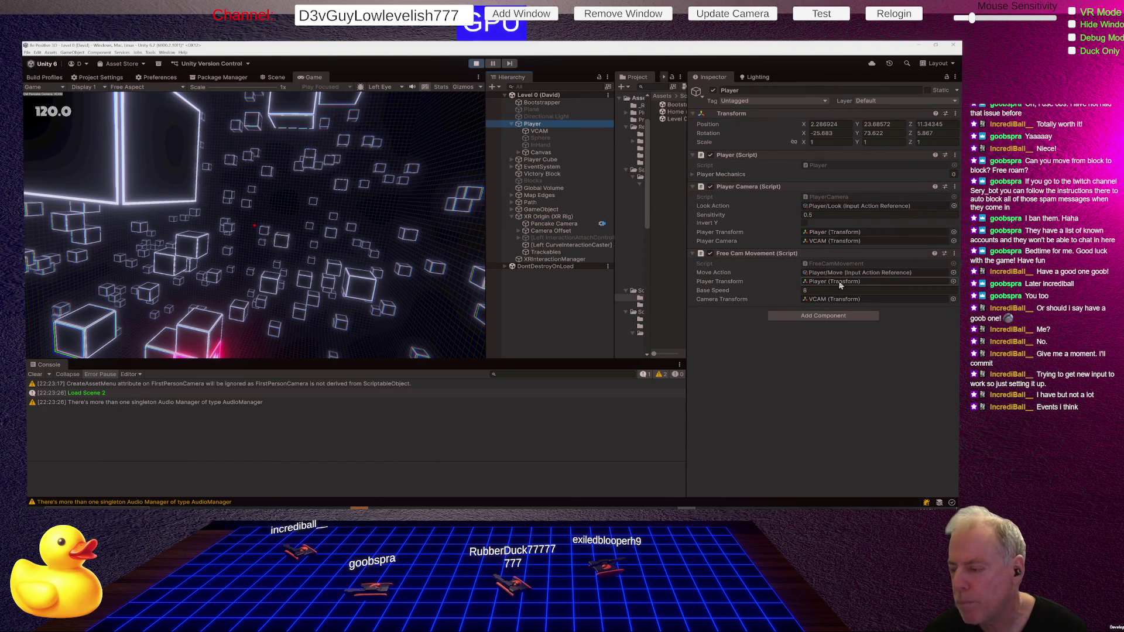
{"action": "left_click", "coordinate": [812, 215]}
{"action": "type", "text": "0.3"}
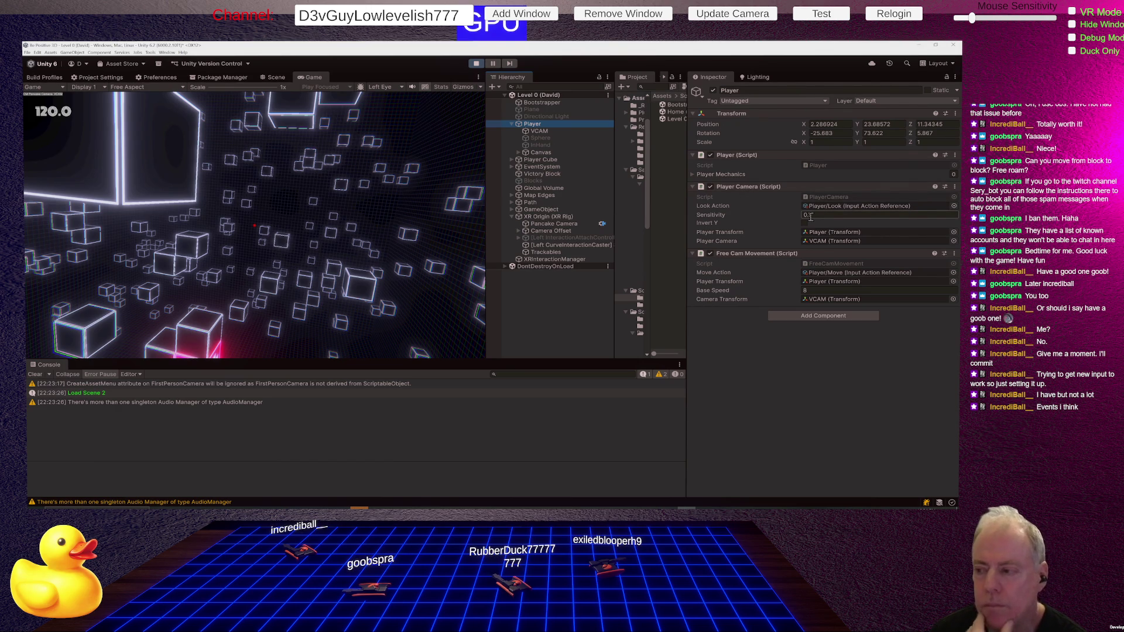
{"action": "key", "text": "Return"}
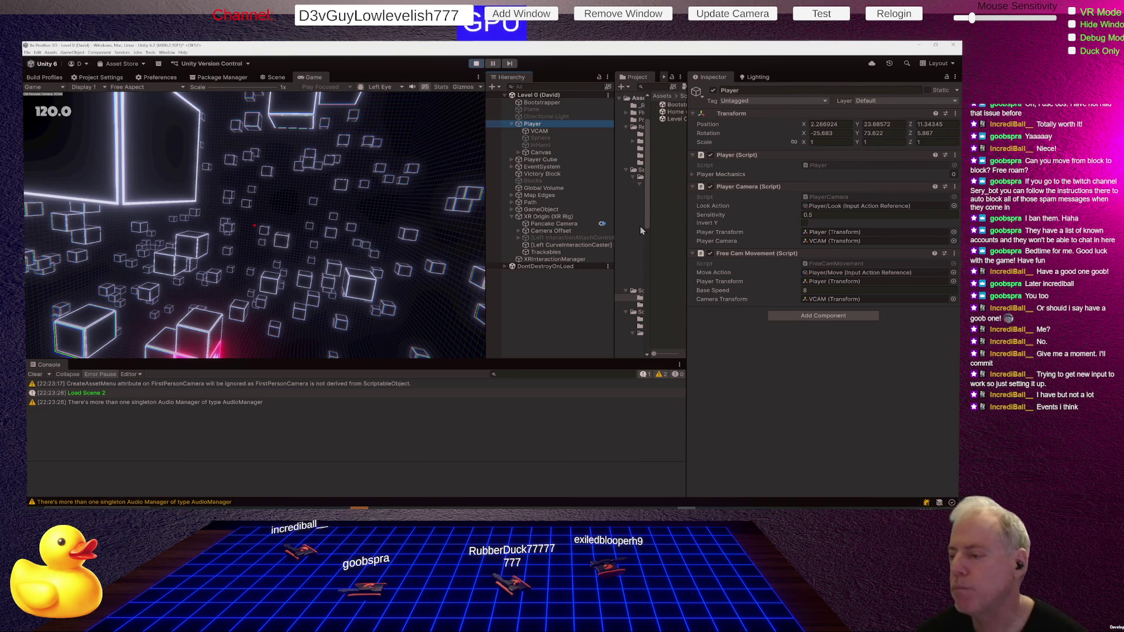
{"action": "left_click", "coordinate": [854, 274]}
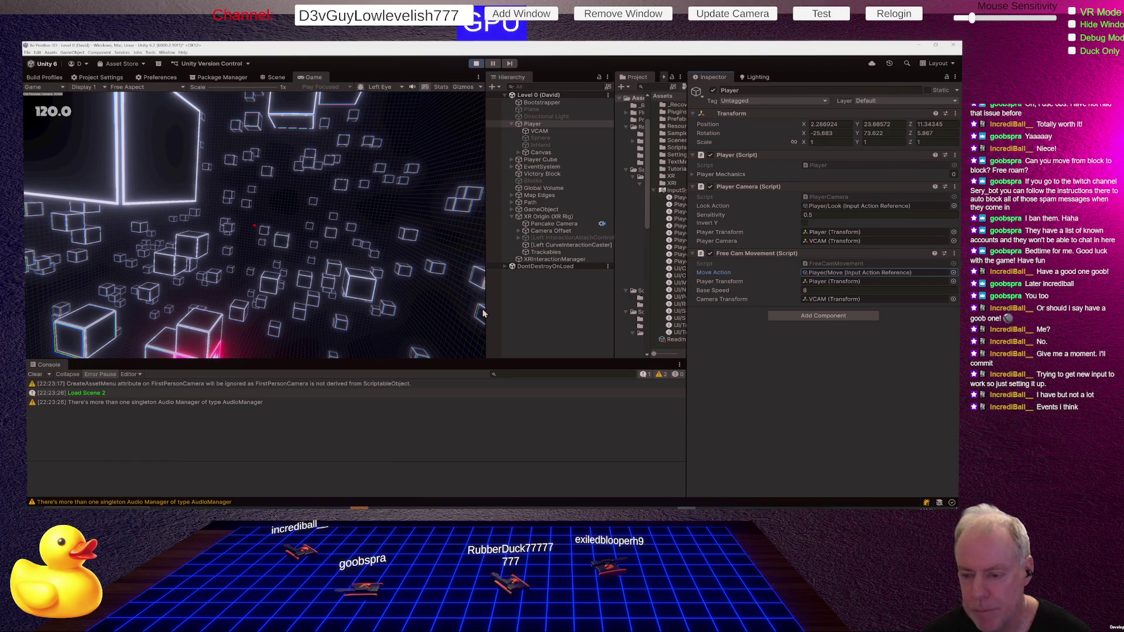
Step: Widen the Project window so Player action names show in full, then ping Player/Move
{"action": "left_click_drag", "start_coordinate": [487, 310], "coordinate": [396, 309]}
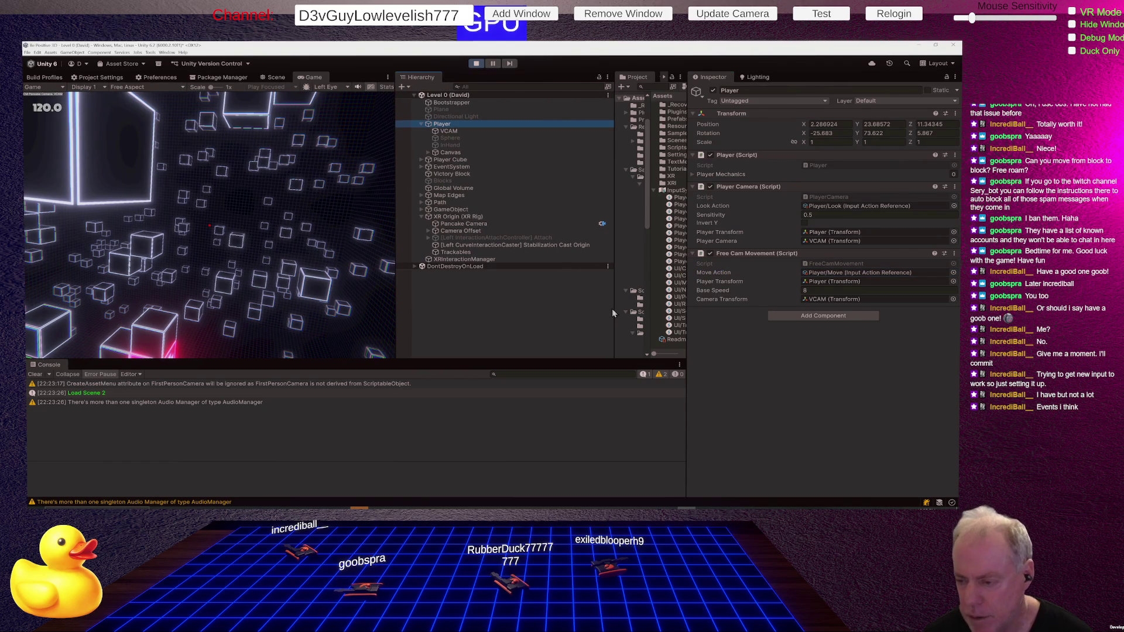
{"action": "left_click_drag", "start_coordinate": [616, 312], "coordinate": [551, 311]}
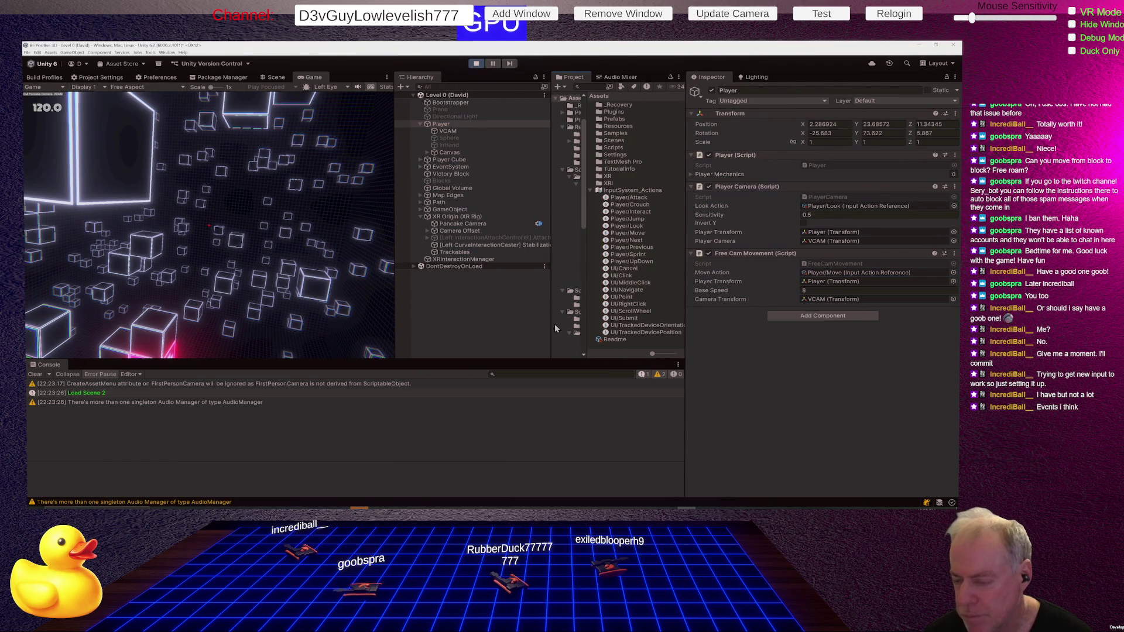
{"action": "mouse_move", "coordinate": [552, 325]}
{"action": "left_mouse_down"}
{"action": "mouse_move", "coordinate": [486, 325]}
{"action": "mouse_move", "coordinate": [576, 332]}
{"action": "left_mouse_up"}
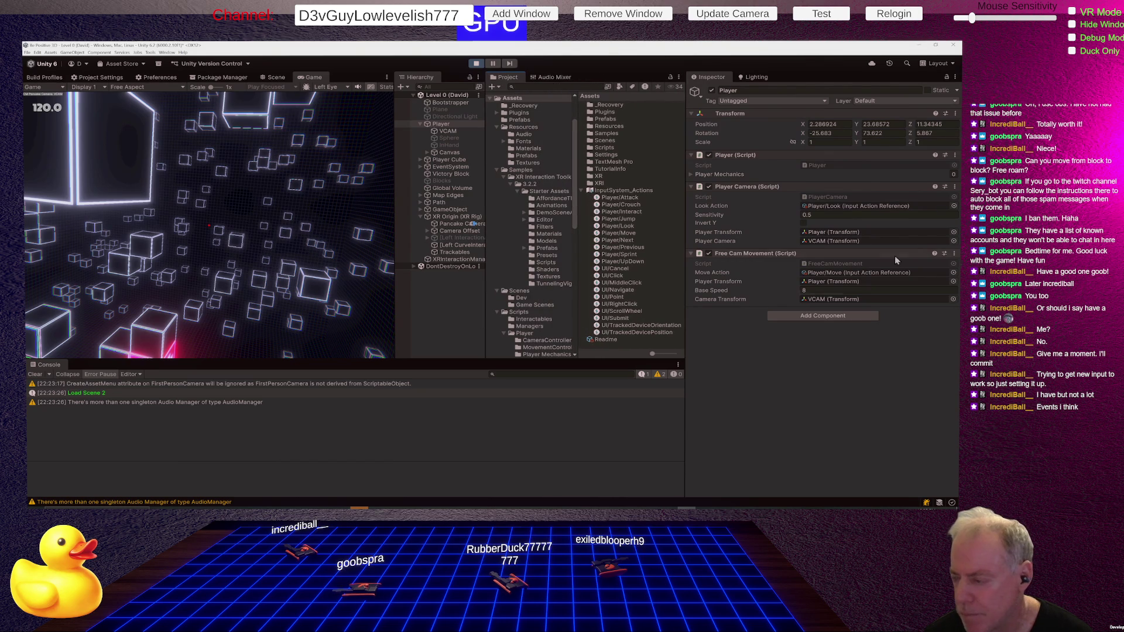
{"action": "left_click", "coordinate": [848, 274]}
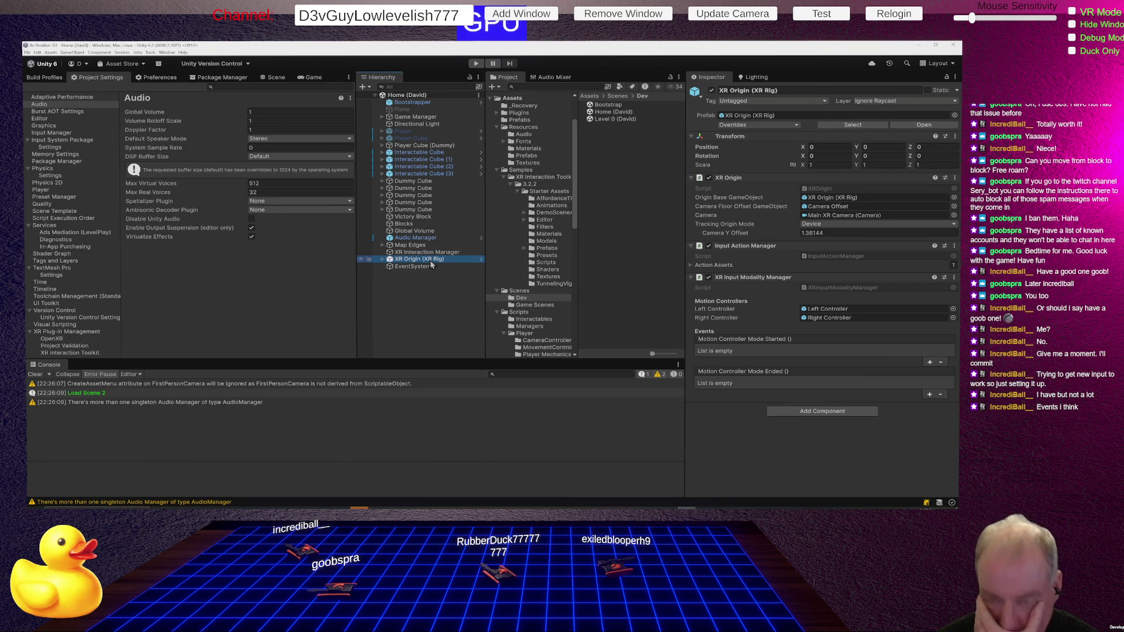
Step: Review the Player and Player Cube objects, then expand the XR Origin rig's children
{"action": "left_click", "coordinate": [411, 133]}
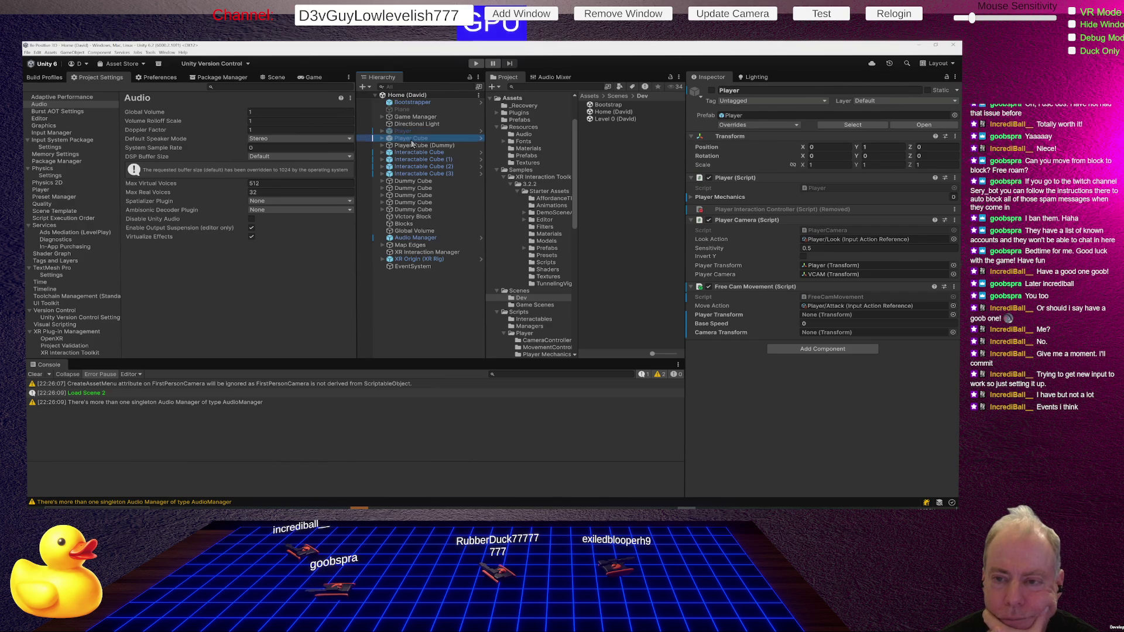
{"action": "left_click", "coordinate": [411, 138]}
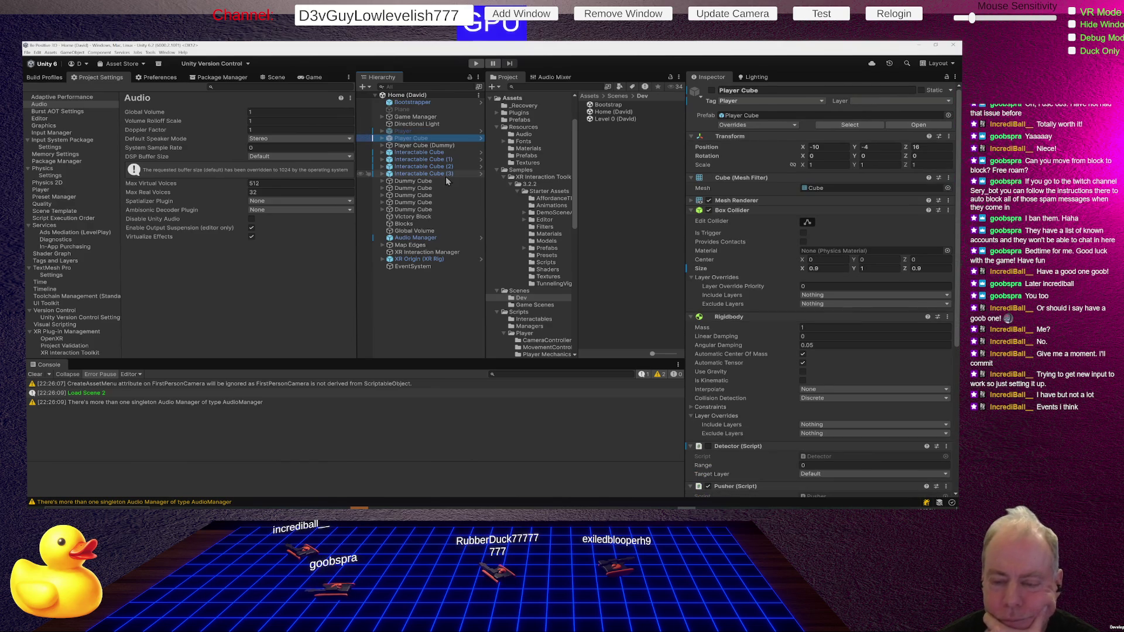
{"action": "left_click", "coordinate": [383, 259]}
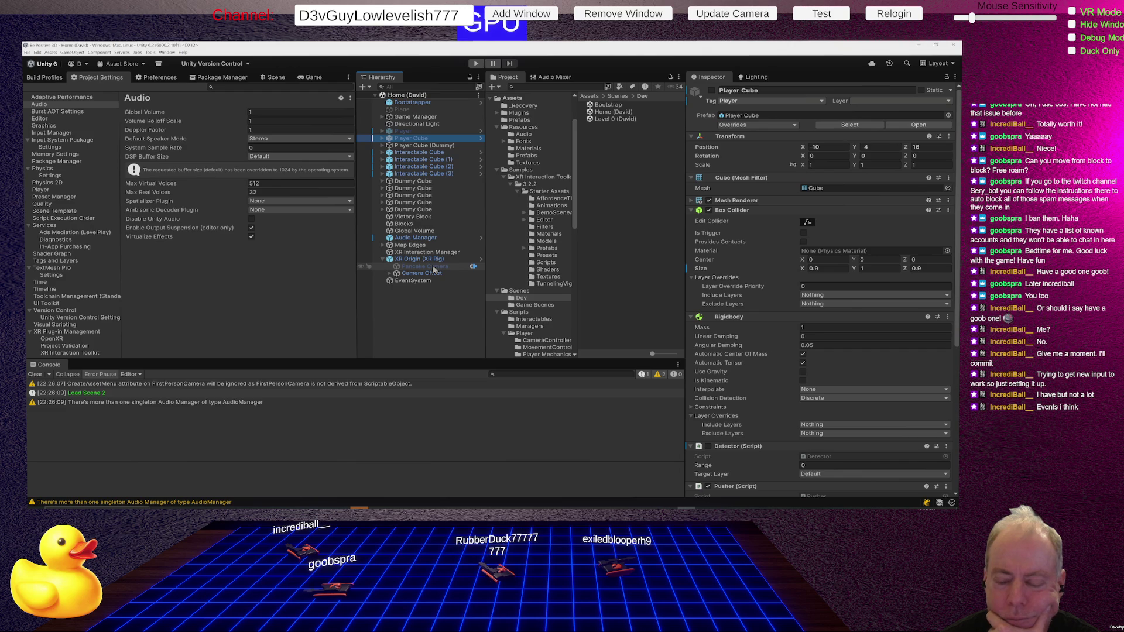
Step: Start renaming the Pancake Camera from its context menu
{"action": "right_click", "coordinate": [463, 271]}
{"action": "left_click", "coordinate": [481, 254]}
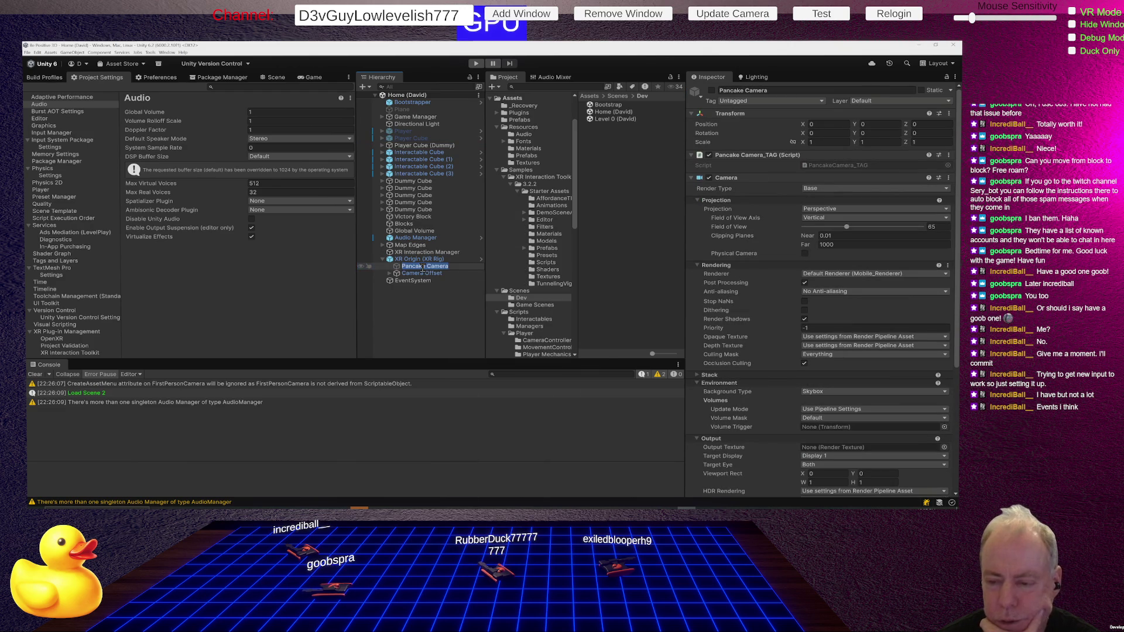
{"action": "scroll", "coordinate": [755, 267], "scroll_direction": "down", "scroll_amount": 5}
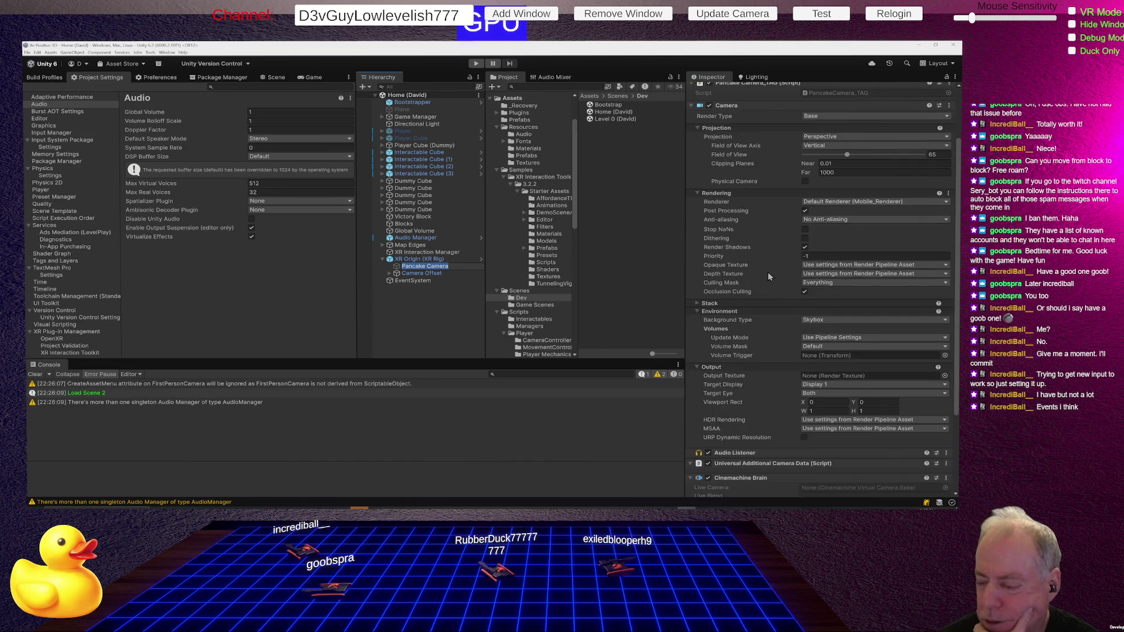
{"action": "scroll", "coordinate": [769, 280], "scroll_direction": "down", "scroll_amount": 1}
{"action": "scroll", "coordinate": [773, 303], "scroll_direction": "down", "scroll_amount": 1}
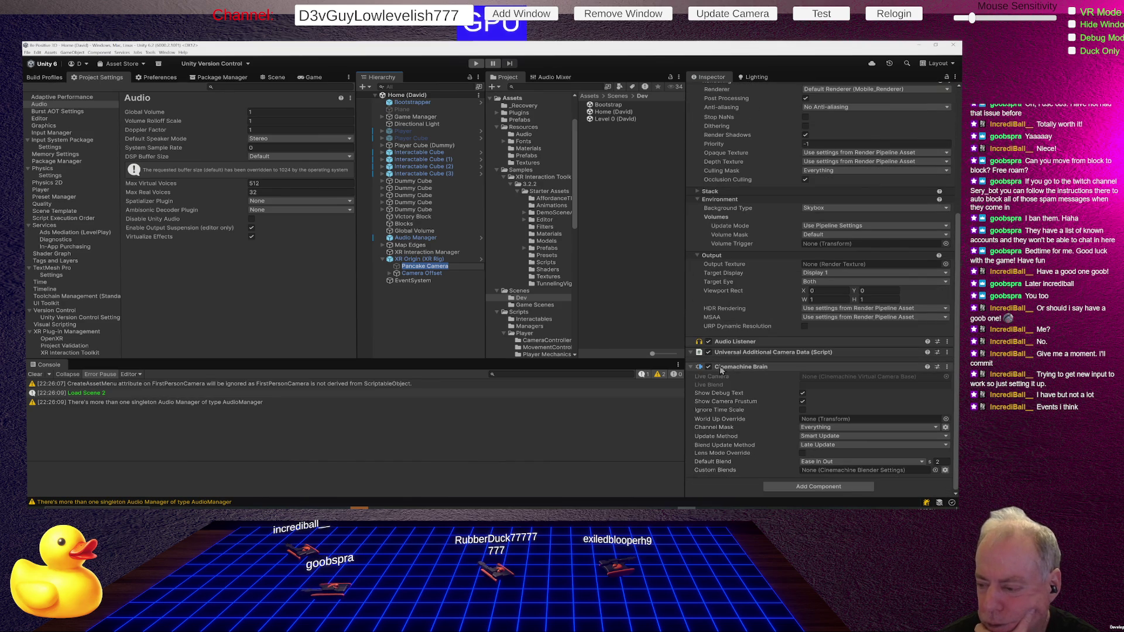
Step: Keep the Pancake Camera's name and run the game briefly
{"action": "left_click", "coordinate": [710, 369]}
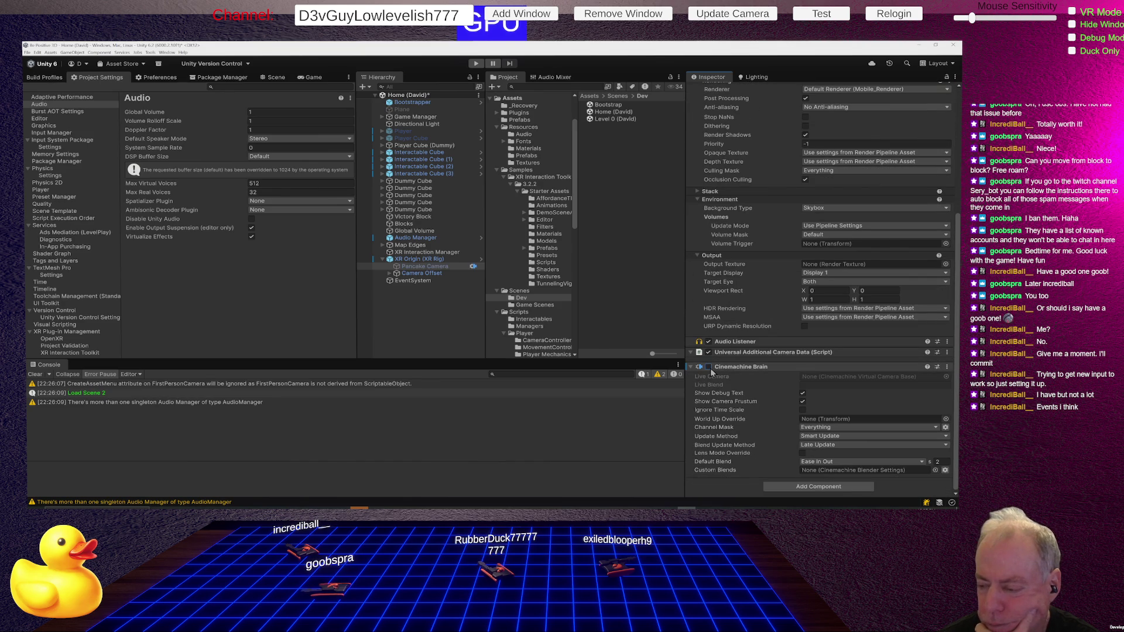
{"action": "left_click", "coordinate": [475, 65]}
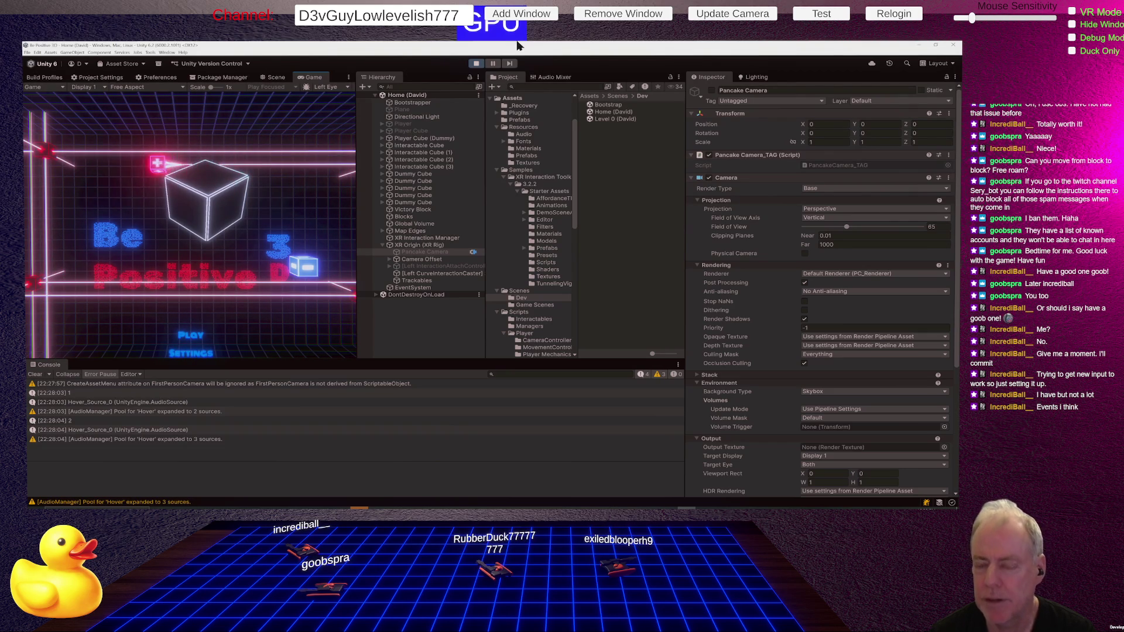
{"action": "left_click", "coordinate": [477, 64]}
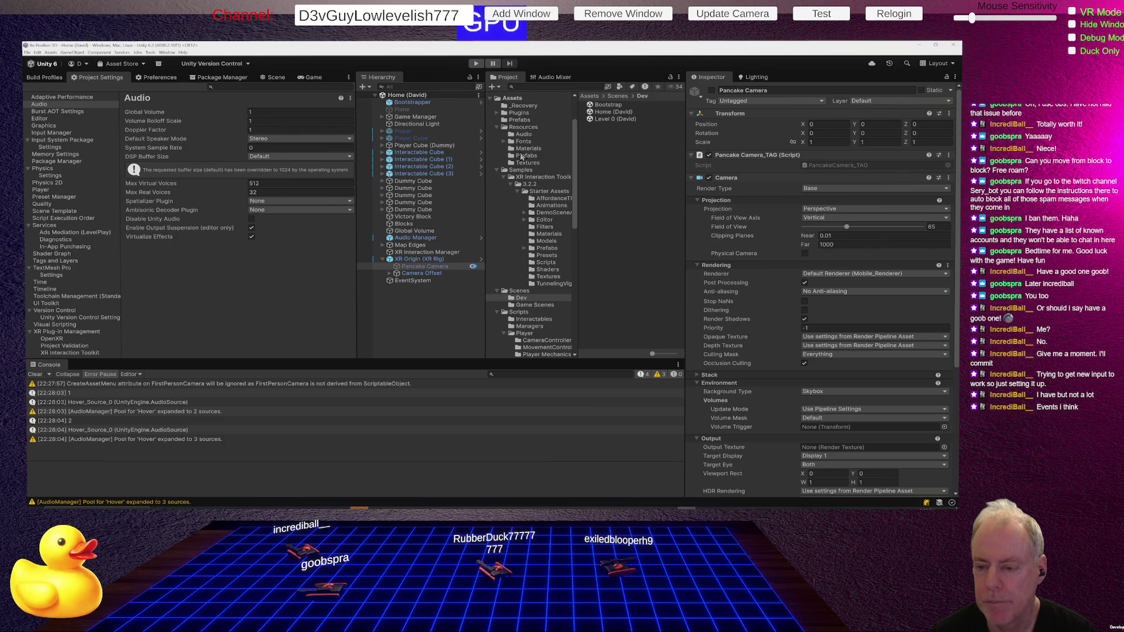
Step: Run the game again, start Level 0 from the main menu, then stop
{"action": "left_click", "coordinate": [476, 63]}
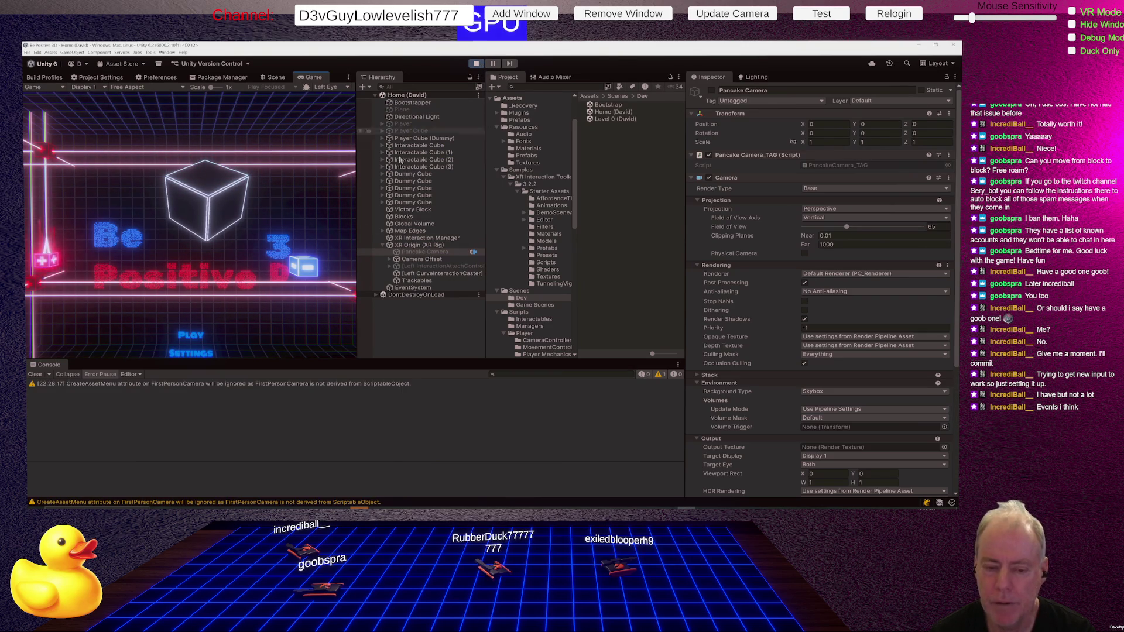
{"action": "left_click", "coordinate": [191, 335]}
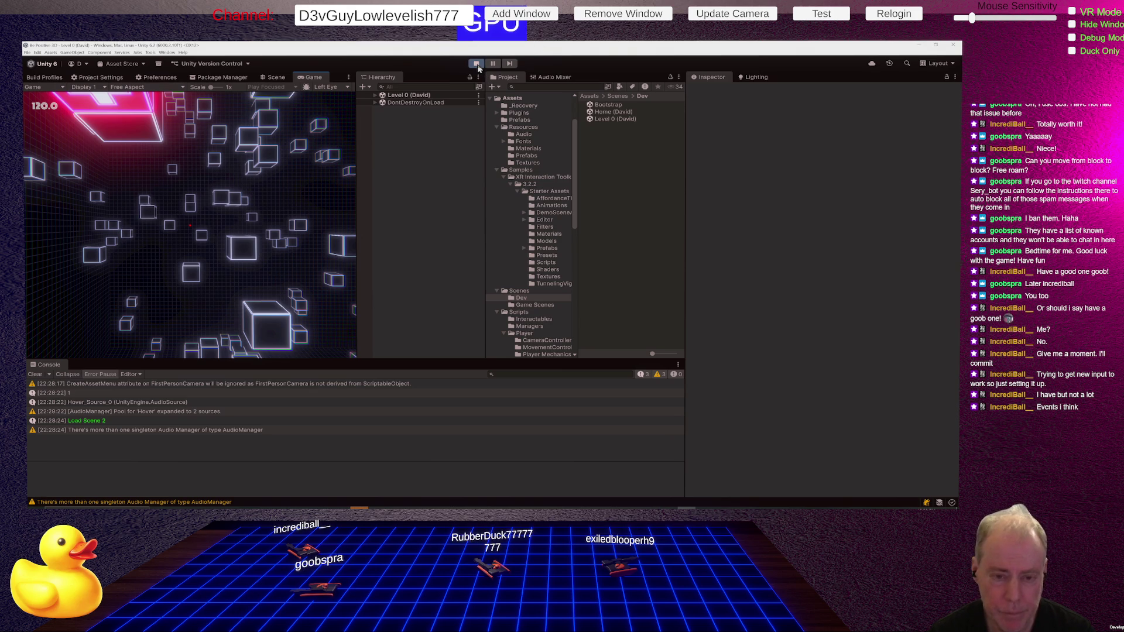
{"action": "left_click", "coordinate": [475, 64]}
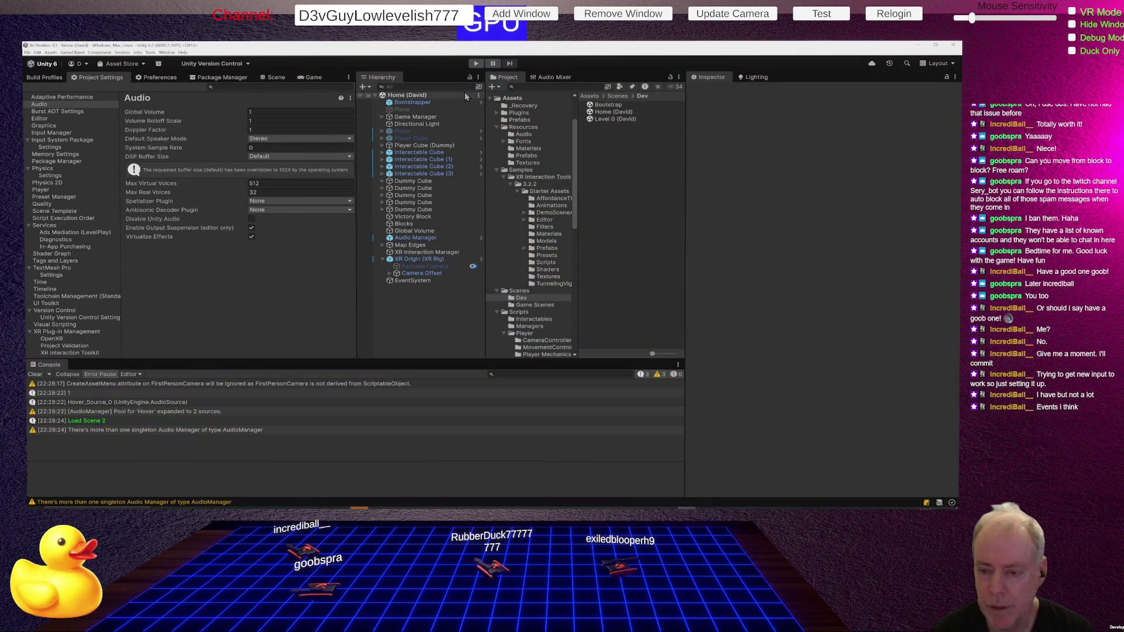
Step: Review the XR Origin rig's components and the Player's VCAM virtual camera settings
{"action": "left_click", "coordinate": [427, 260]}
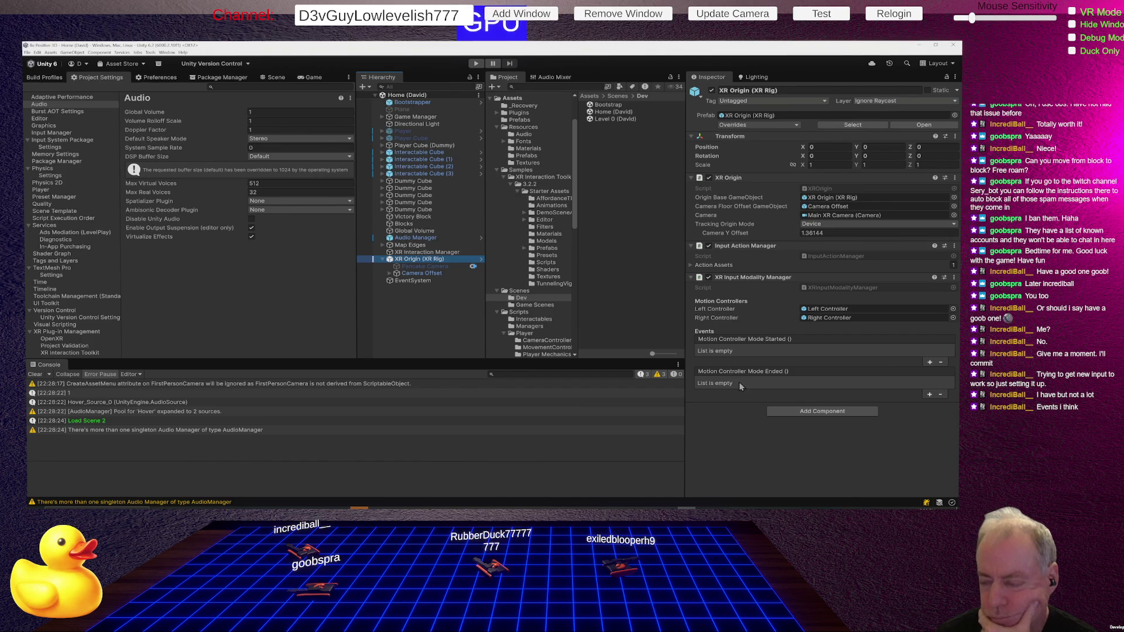
{"action": "left_click", "coordinate": [381, 132]}
{"action": "left_click", "coordinate": [417, 140]}
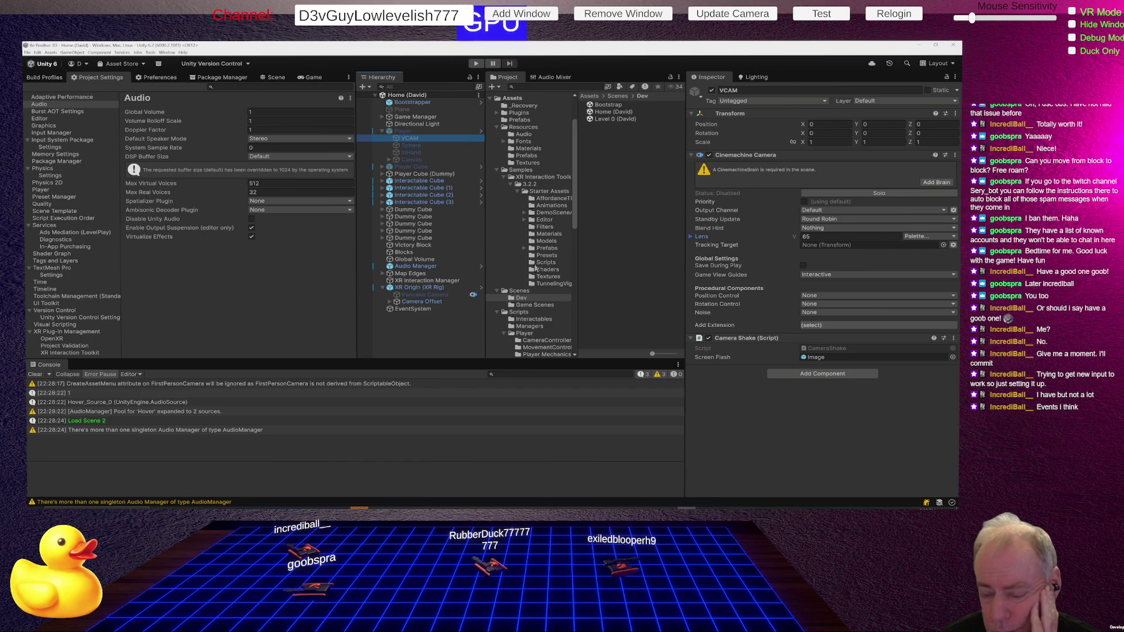
Step: Enable the Cinemachine Brain on the Pancake Camera, then select the Player Cube (Dummy)
{"action": "left_click", "coordinate": [449, 295]}
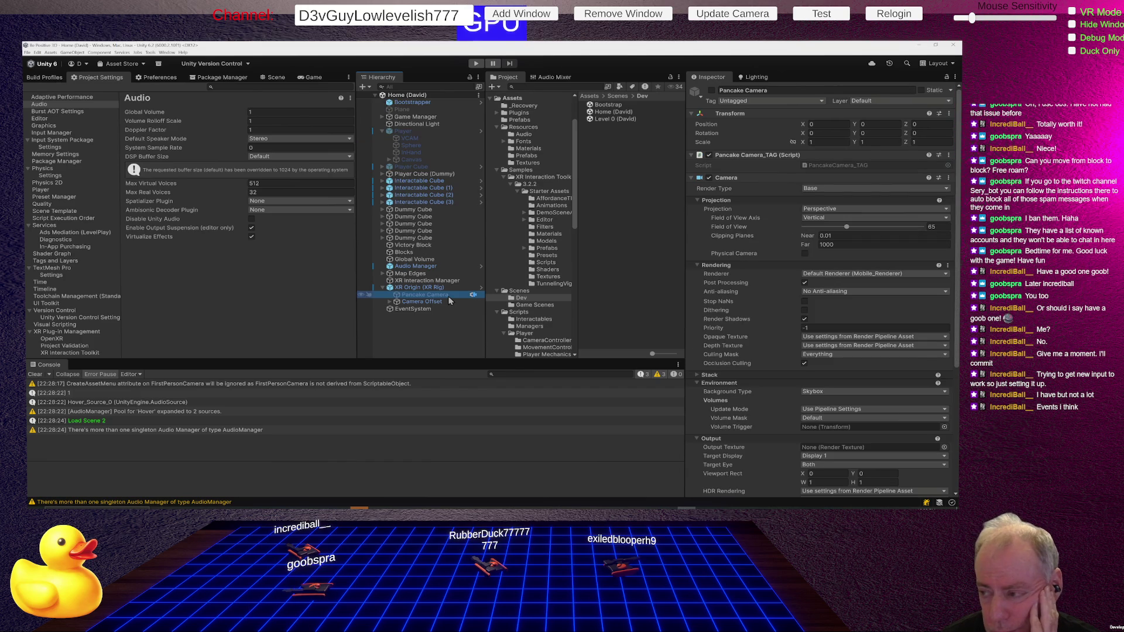
{"action": "scroll", "coordinate": [735, 266], "scroll_direction": "down", "scroll_amount": 3}
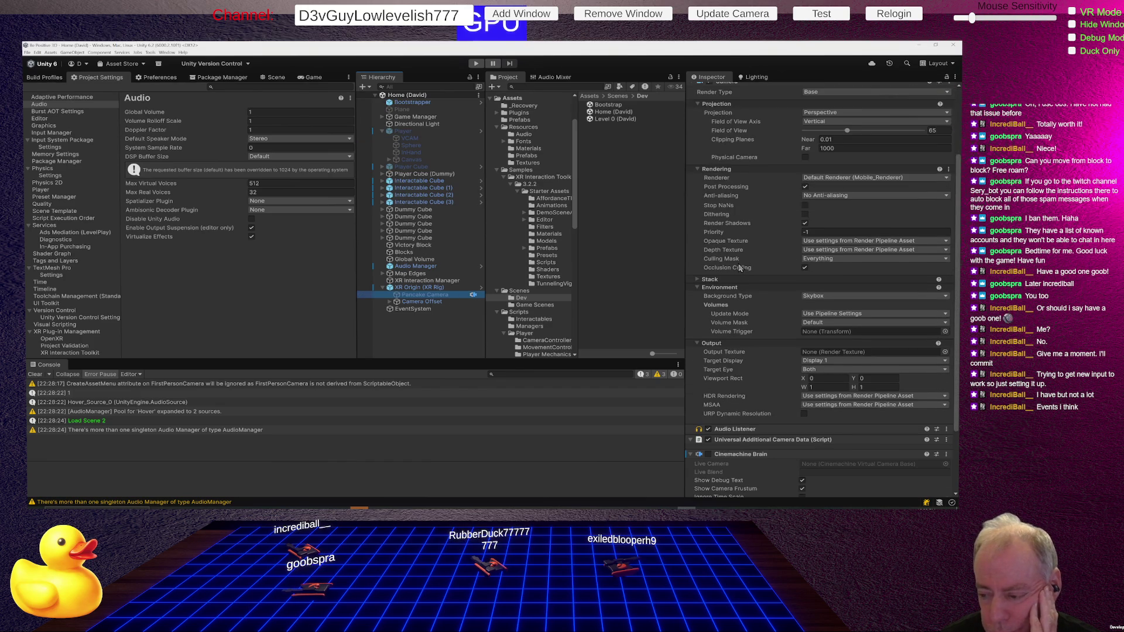
{"action": "scroll", "coordinate": [741, 268], "scroll_direction": "down", "scroll_amount": 2}
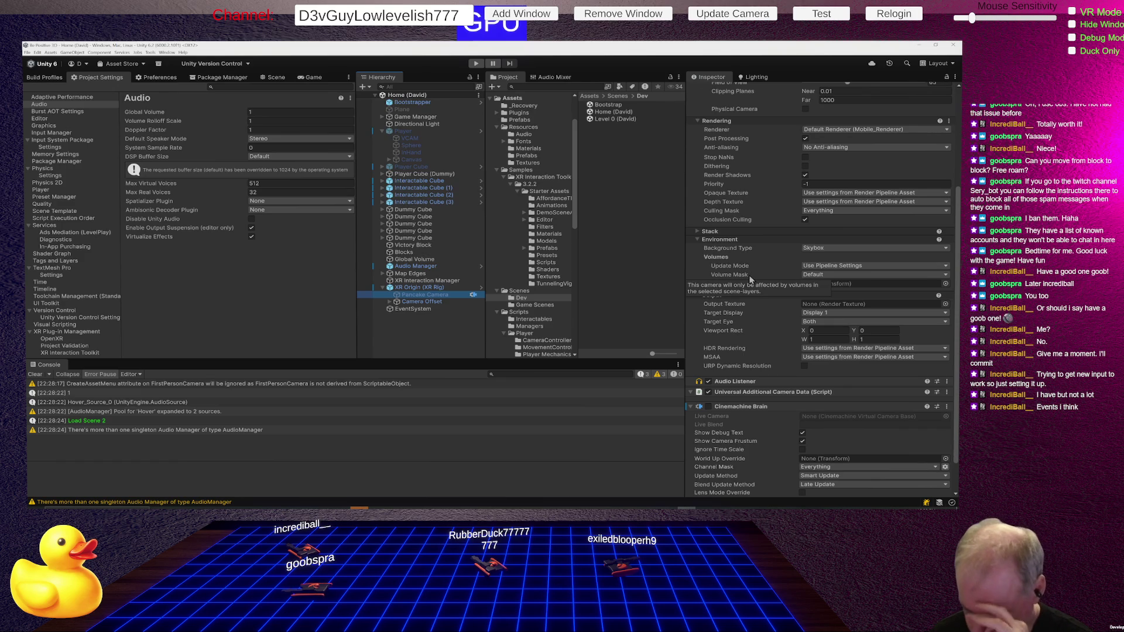
{"action": "left_click", "coordinate": [707, 407]}
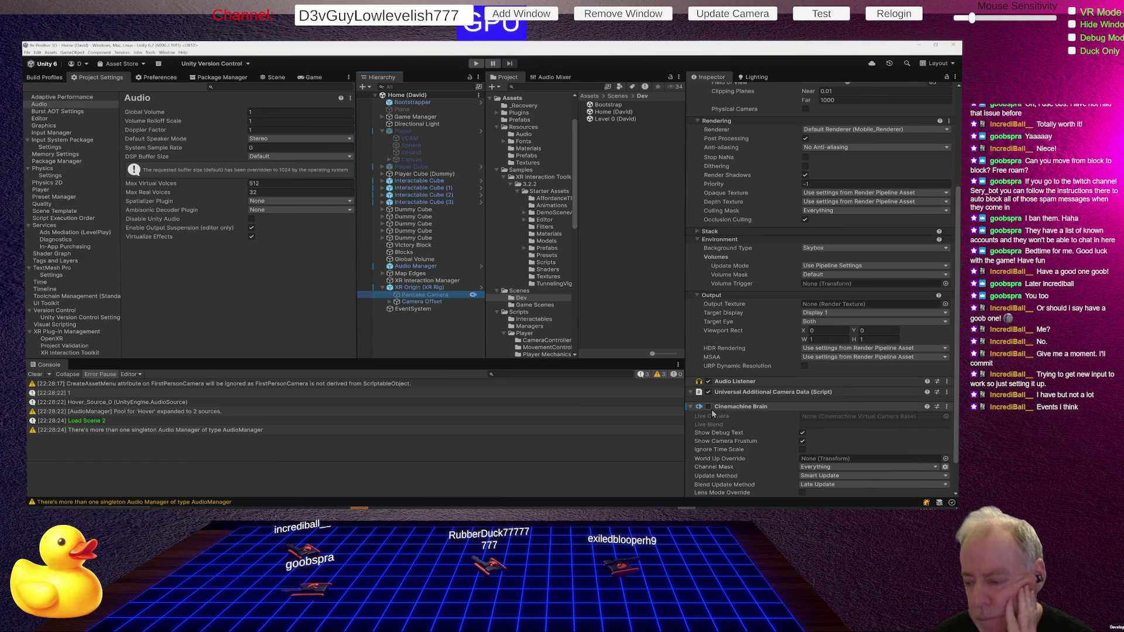
{"action": "left_click", "coordinate": [449, 211]}
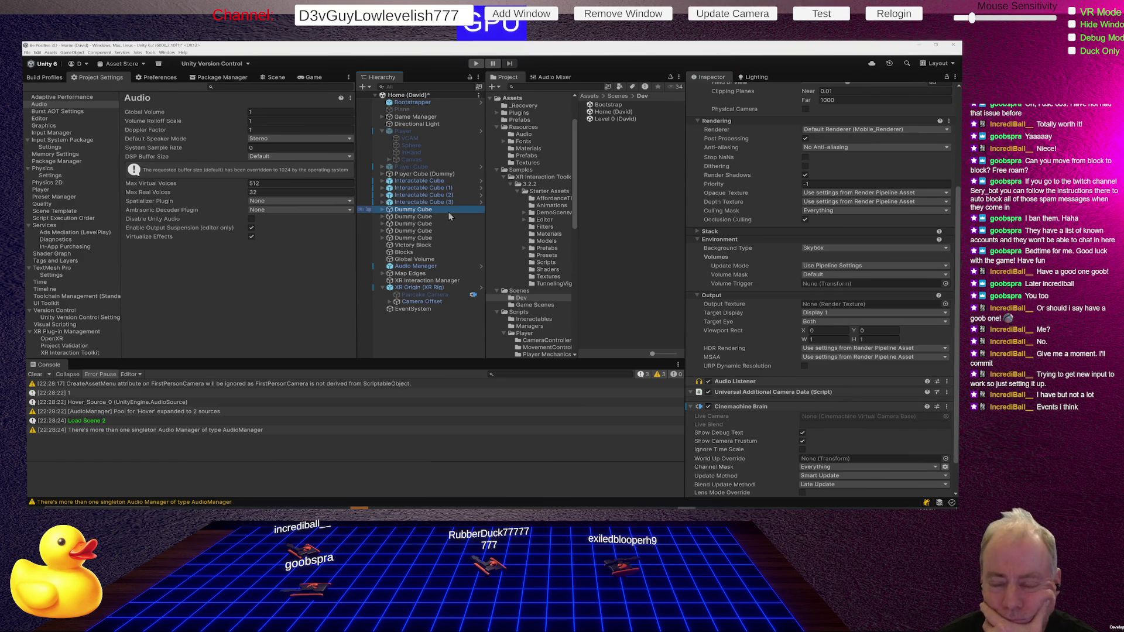
Step: From the Player's Look Action, locate InputSystem_Actions and show its import settings
{"action": "left_click", "coordinate": [450, 173]}
{"action": "left_click", "coordinate": [420, 132]}
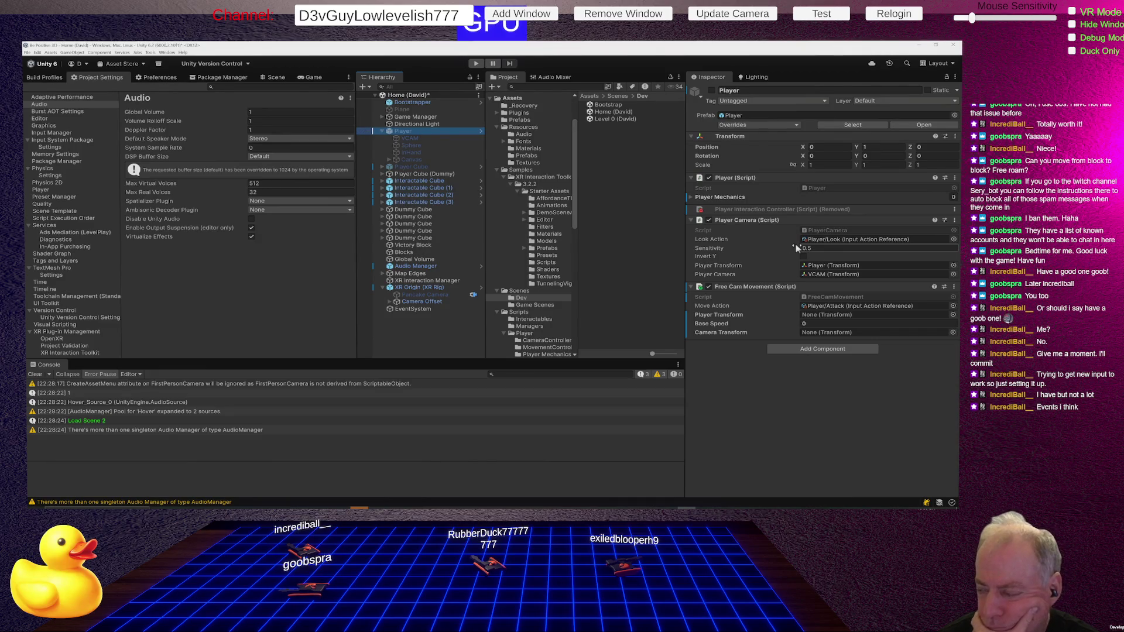
{"action": "left_click", "coordinate": [839, 240]}
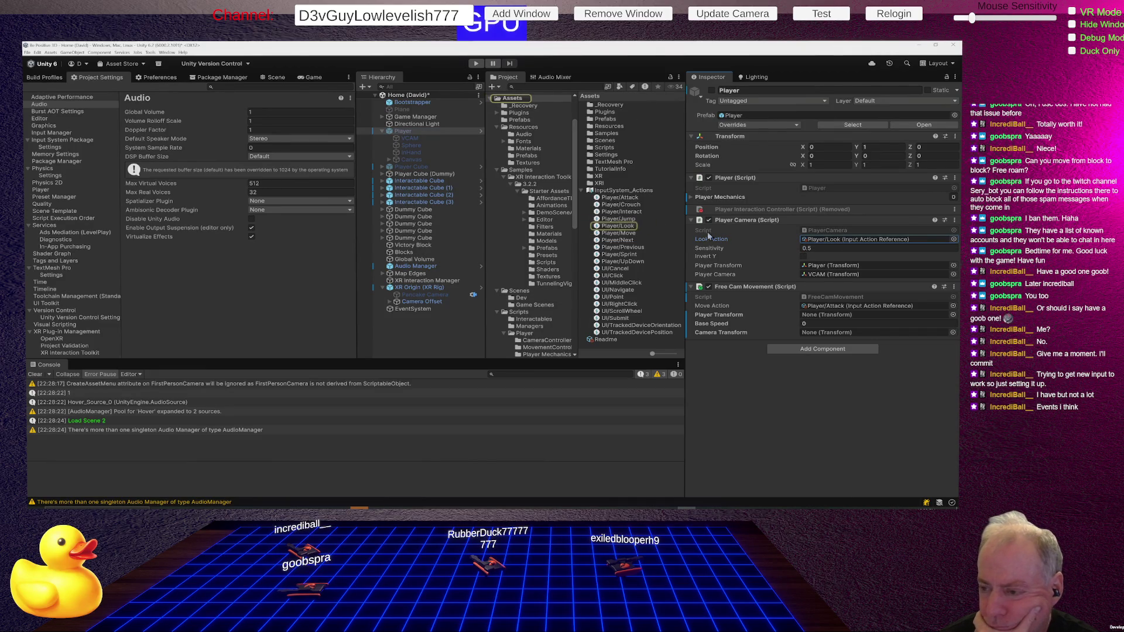
{"action": "left_click", "coordinate": [632, 191]}
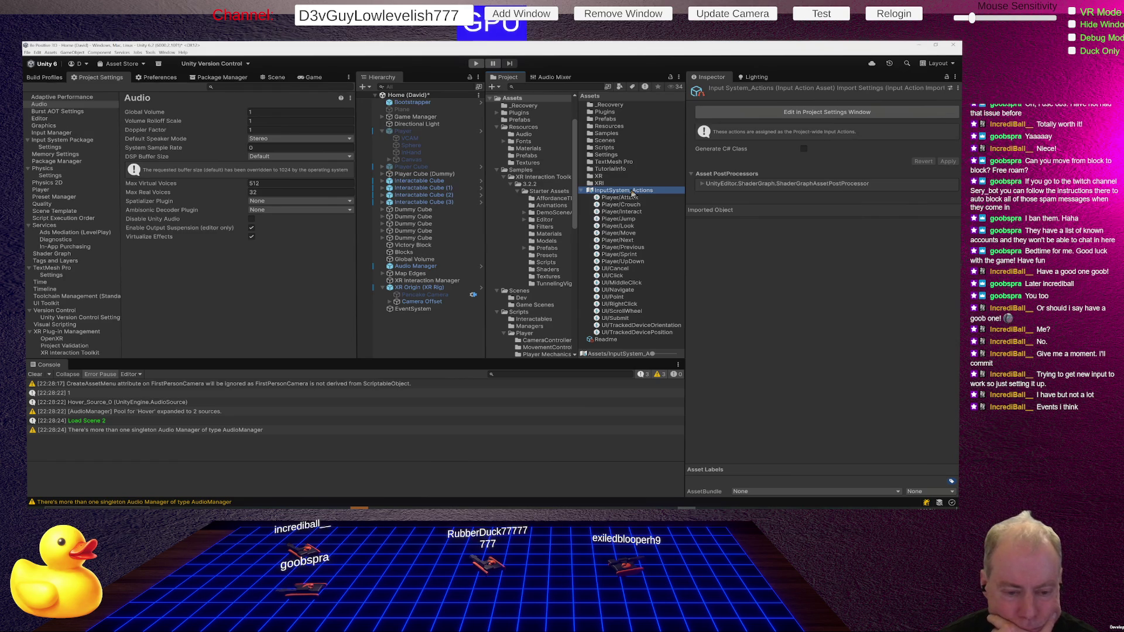
Step: Edit InputSystem_Actions with the Look action's bindings expanded
{"action": "double_click", "coordinate": [631, 191]}
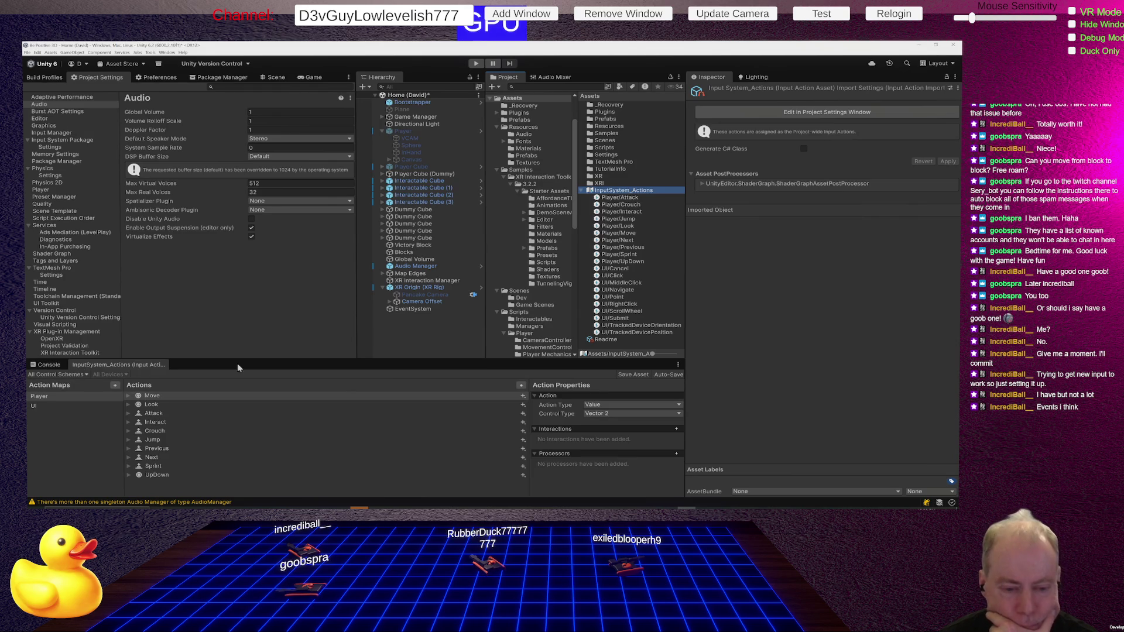
{"action": "left_click", "coordinate": [160, 406]}
{"action": "left_click", "coordinate": [129, 407]}
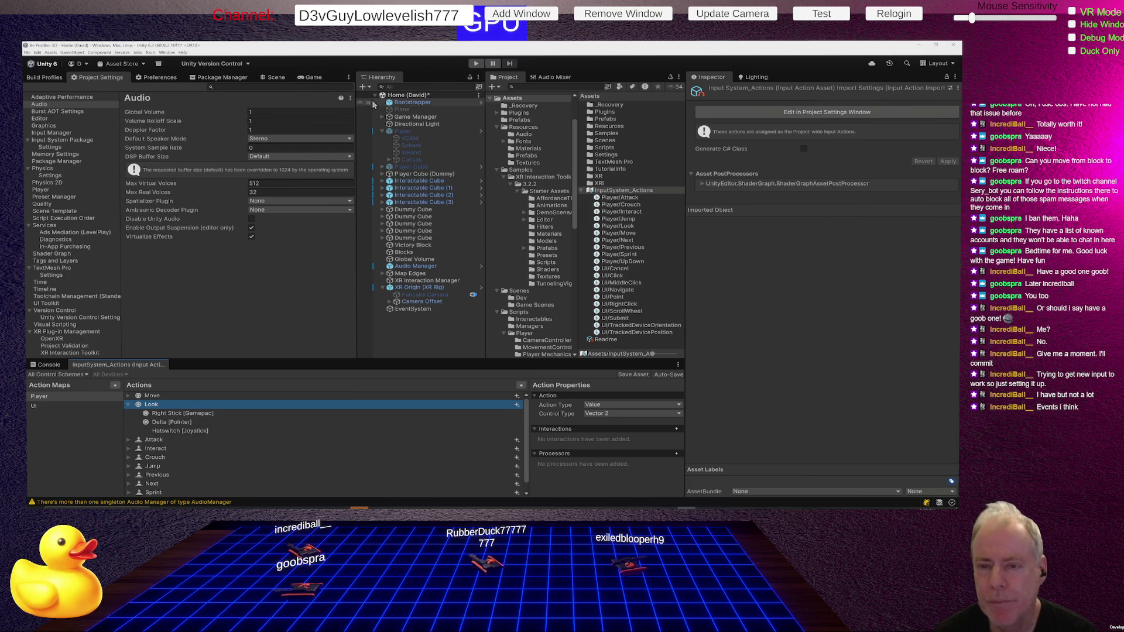
Step: Return to the Player and ping the asset its Move Action references
{"action": "left_click", "coordinate": [412, 133]}
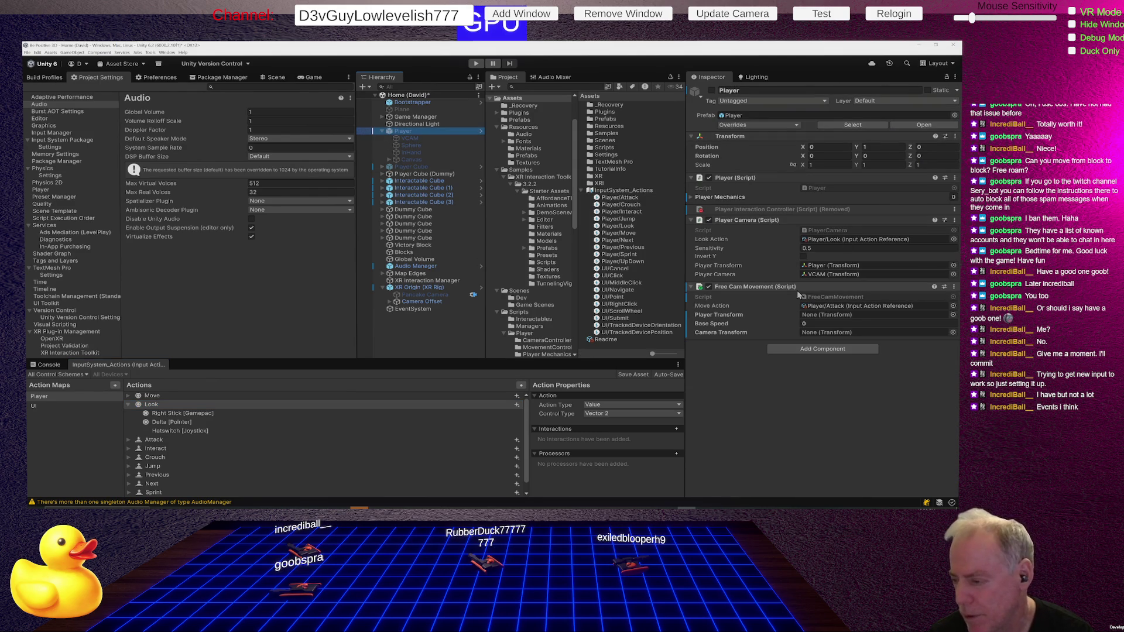
{"action": "left_click", "coordinate": [888, 306]}
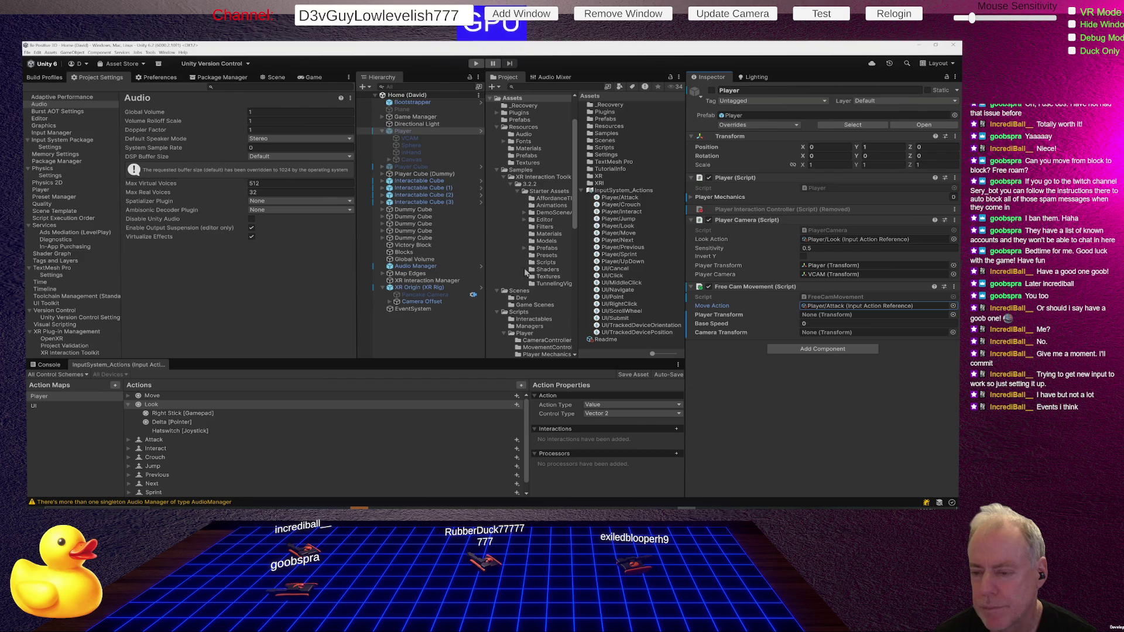
Step: List the Dev folder's scenes and load Level 0 (David)
{"action": "left_click", "coordinate": [522, 298]}
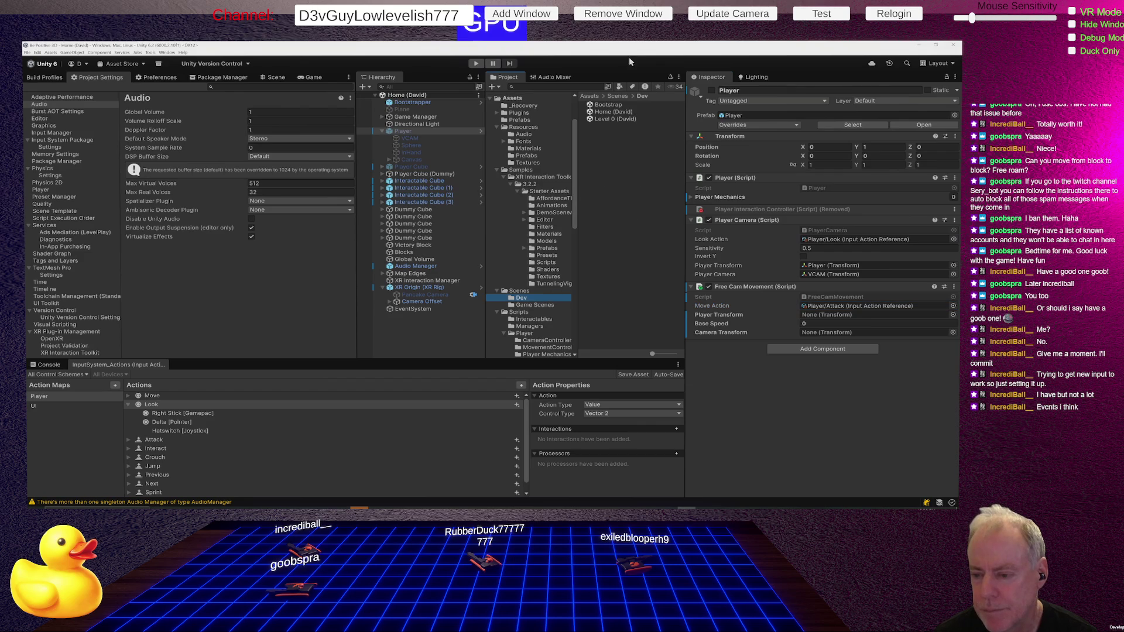
{"action": "double_click", "coordinate": [612, 120]}
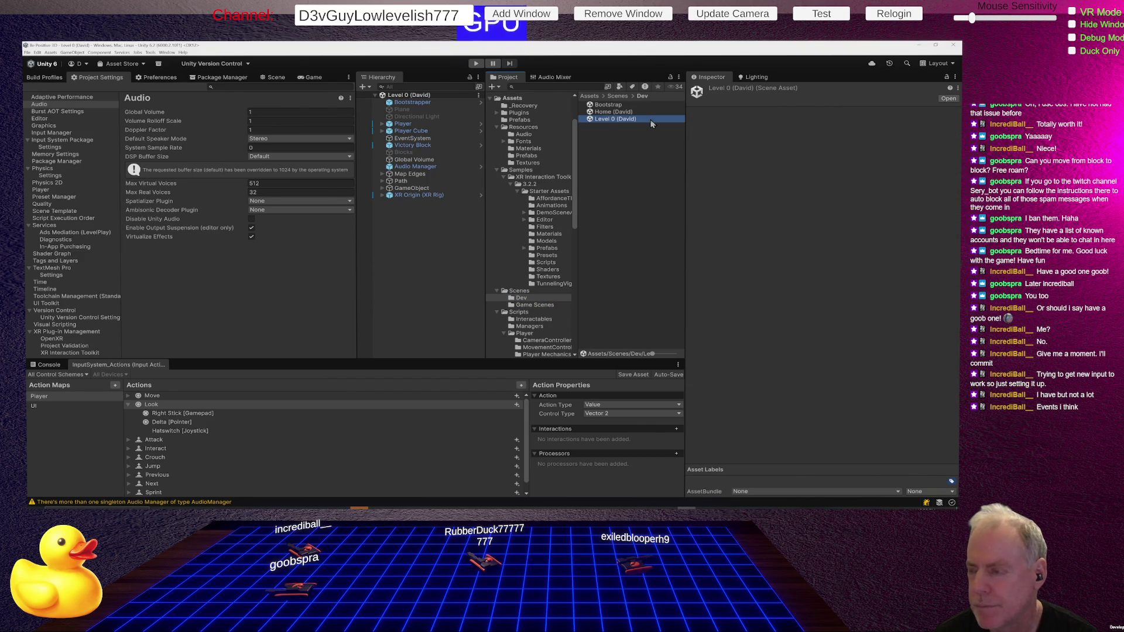
Step: On the Level 0 Player, set Base Speed 8 and verify Player and VCAM transforms
{"action": "left_click", "coordinate": [404, 123]}
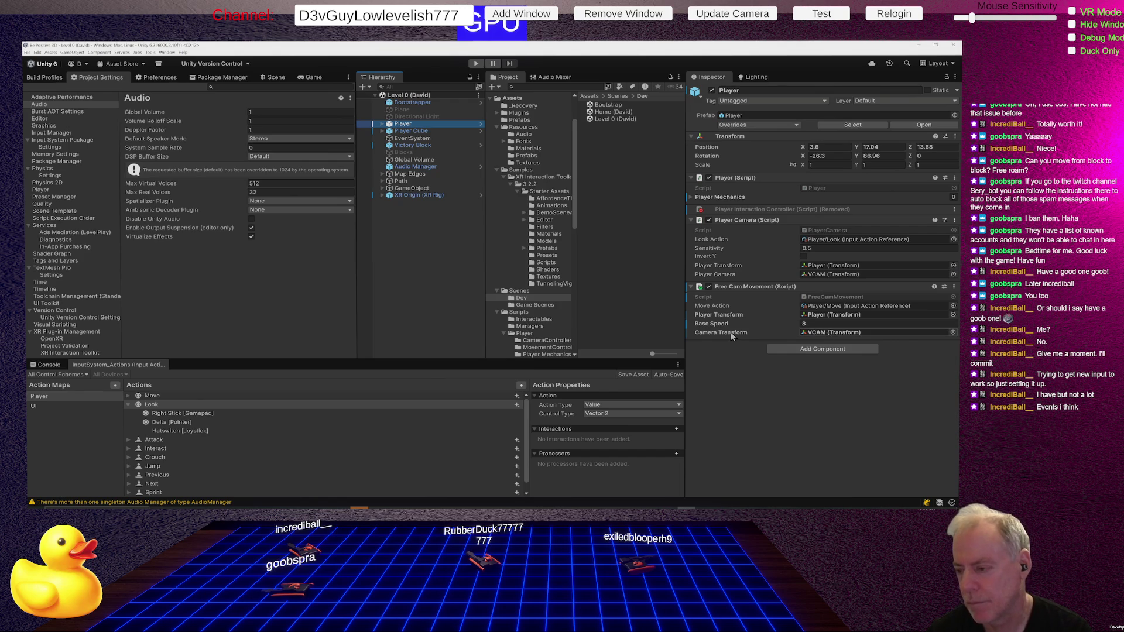
{"action": "left_click", "coordinate": [806, 323]}
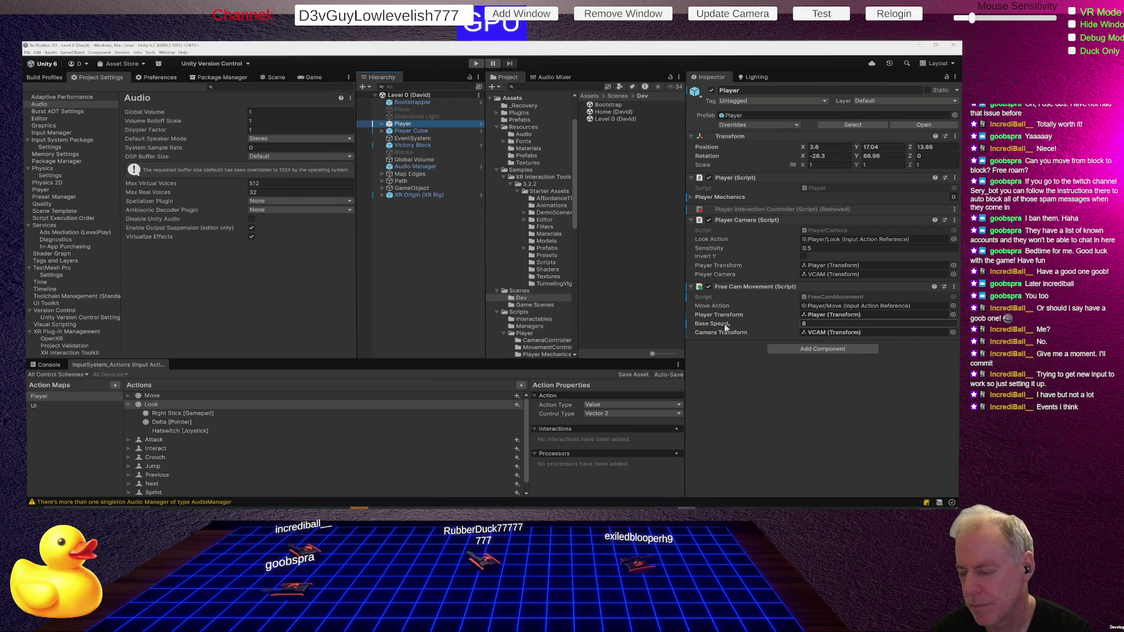
{"action": "left_click", "coordinate": [835, 316]}
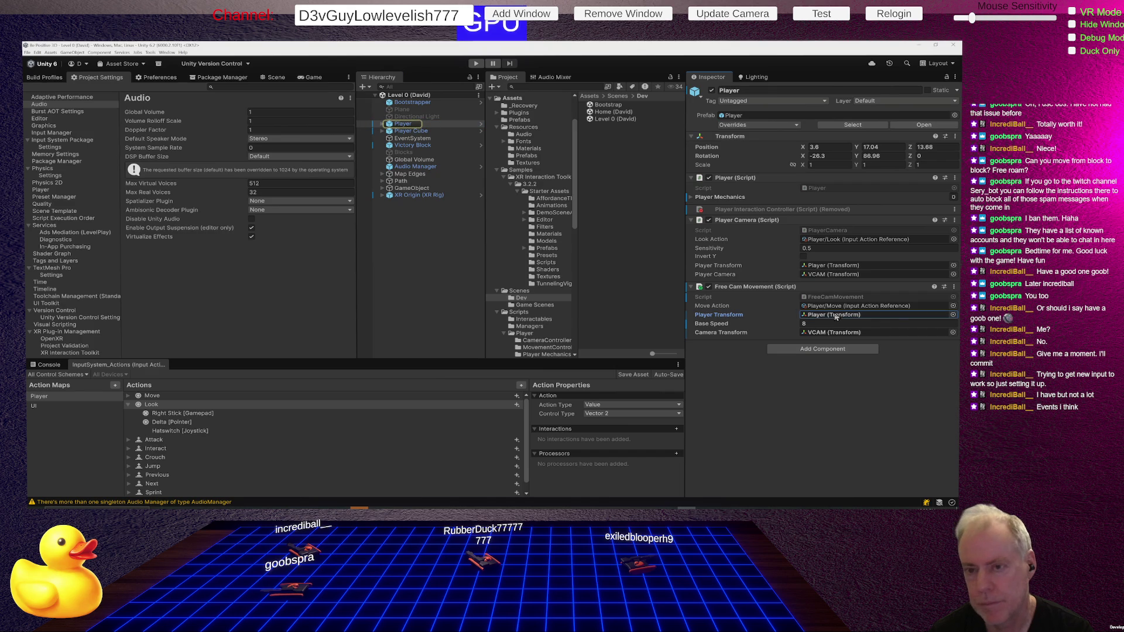
{"action": "left_click", "coordinate": [832, 333]}
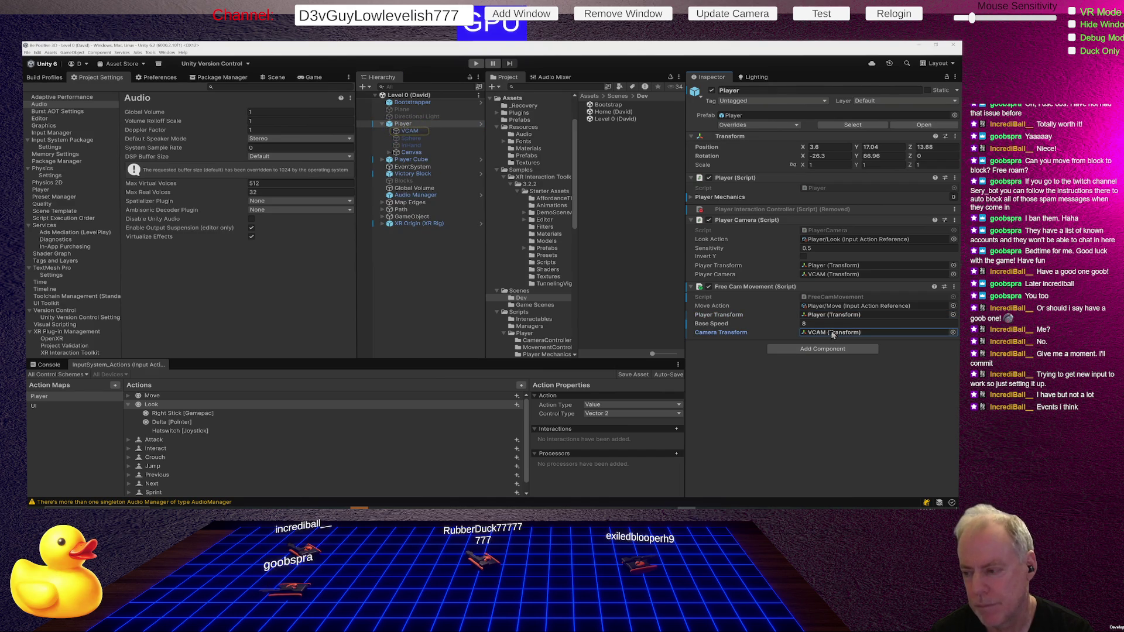
Step: View the FreeCamMovement script's source code
{"action": "double_click", "coordinate": [835, 296]}
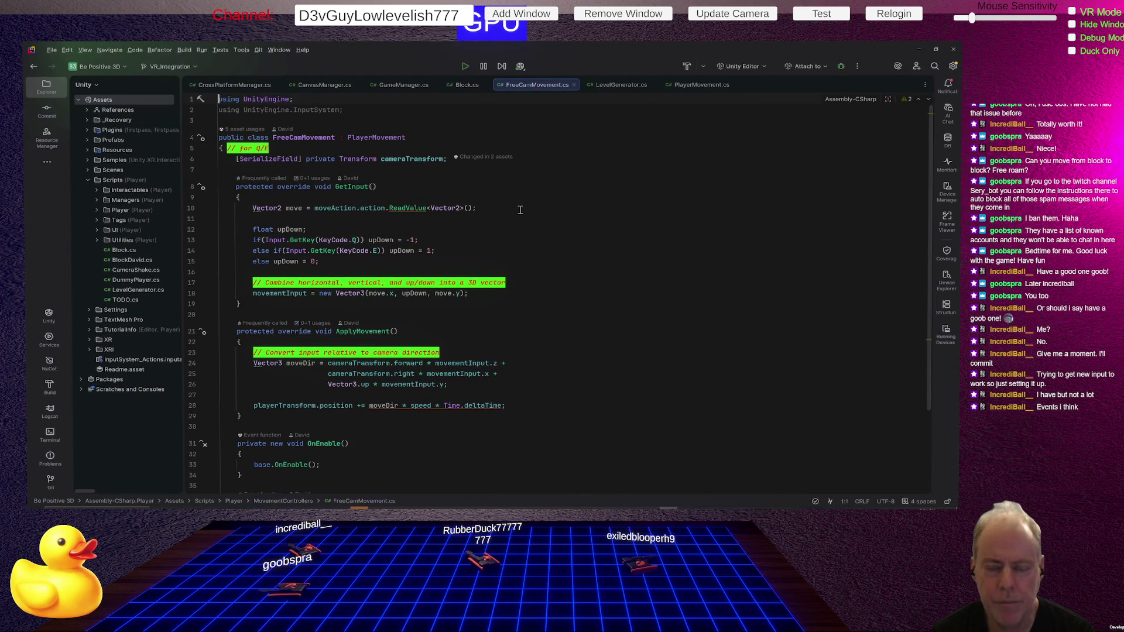
{"action": "scroll", "coordinate": [522, 205], "scroll_direction": "down", "scroll_amount": 5}
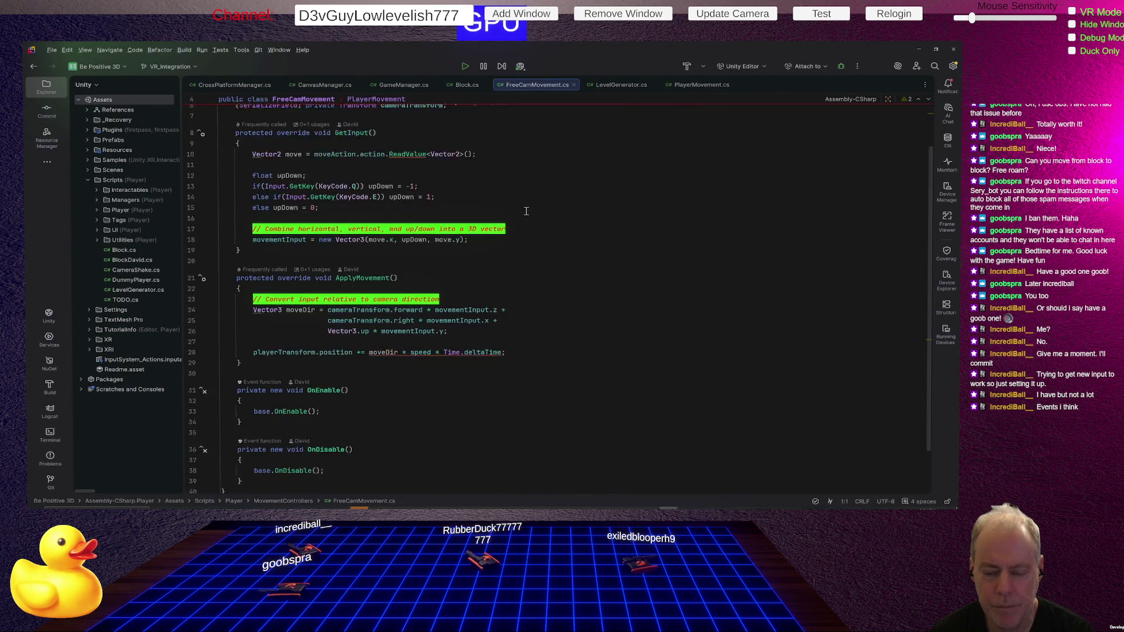
{"action": "scroll", "coordinate": [525, 211], "scroll_direction": "up", "scroll_amount": 2}
{"action": "scroll", "coordinate": [526, 211], "scroll_direction": "up", "scroll_amount": 3}
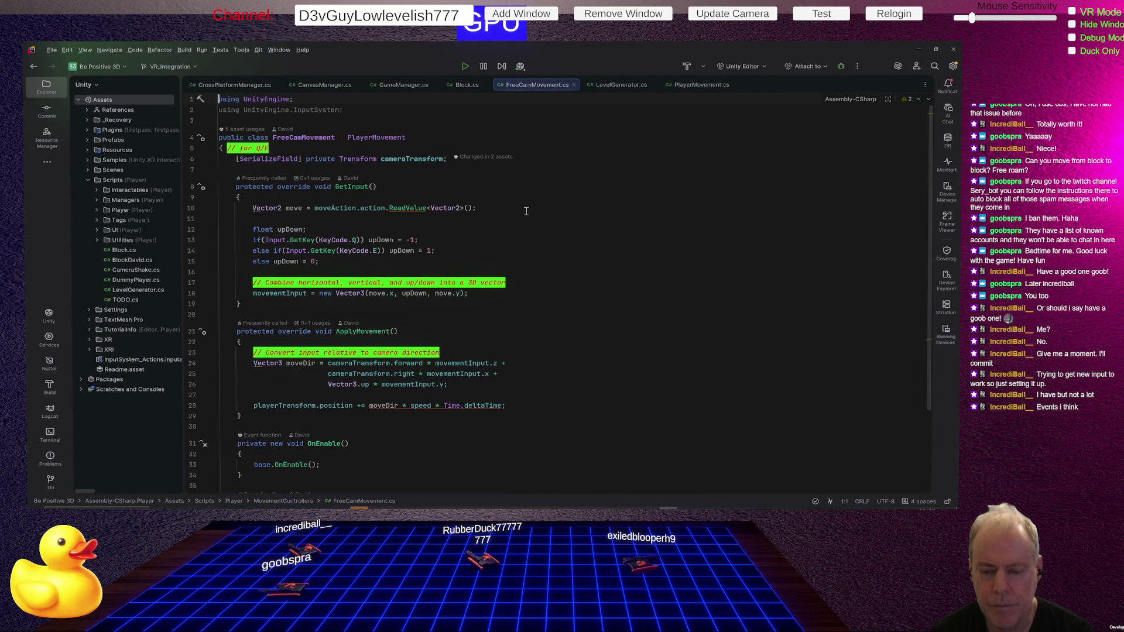
{"action": "key", "text": "alt+Tab"}
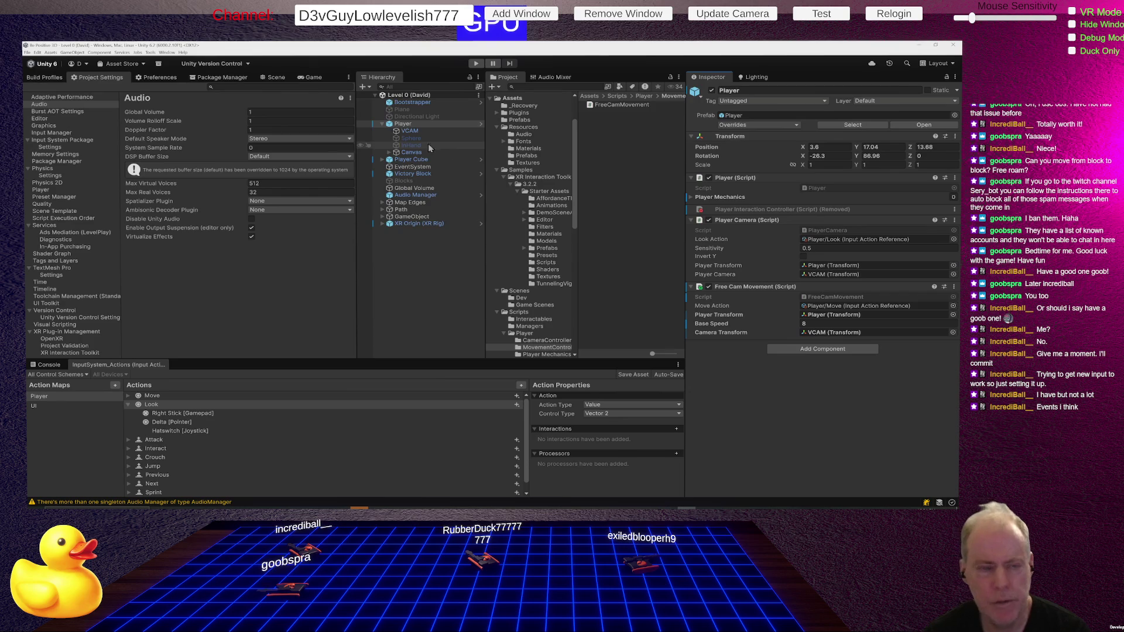
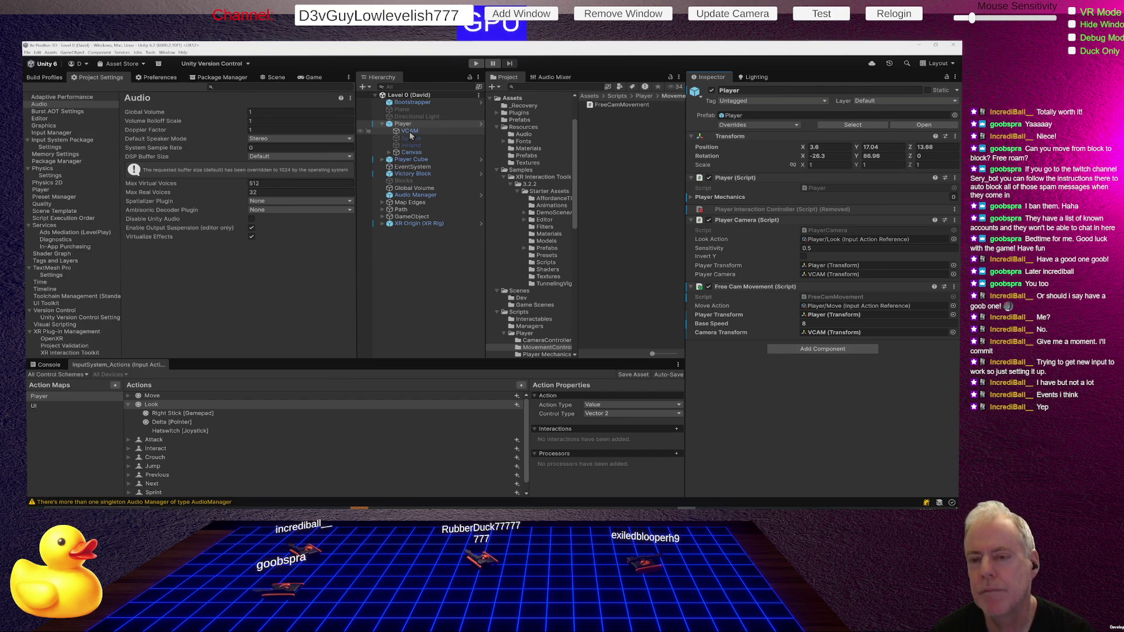
Step: Frame the Player and its VCAM camera in the 3D Scene view and orbit around the level
{"action": "left_click", "coordinate": [410, 130]}
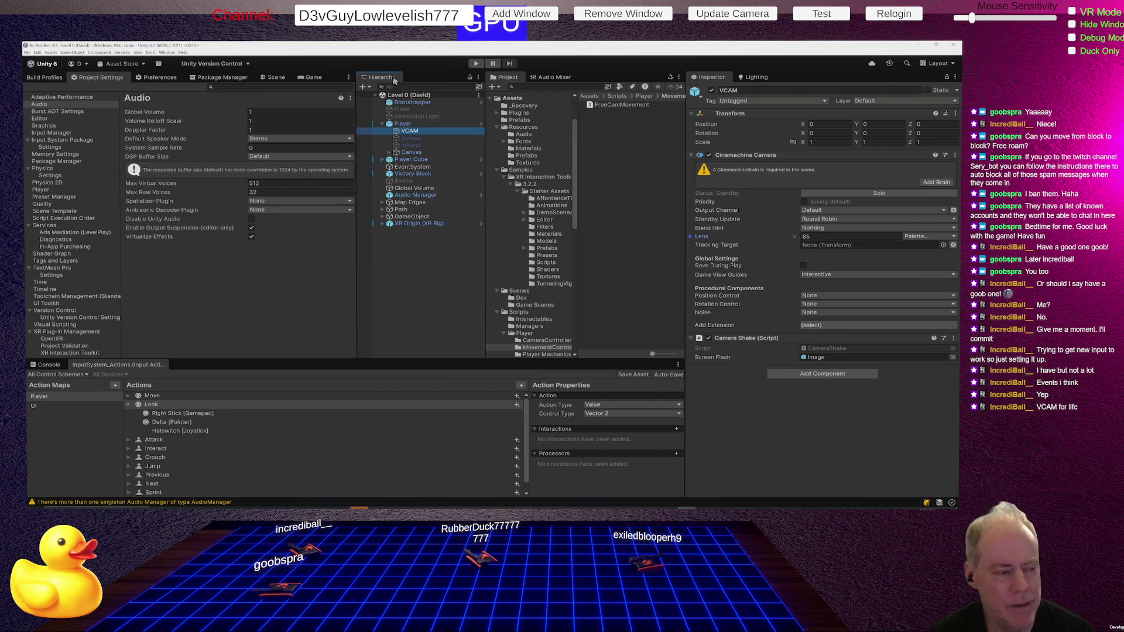
{"action": "left_click", "coordinate": [279, 77]}
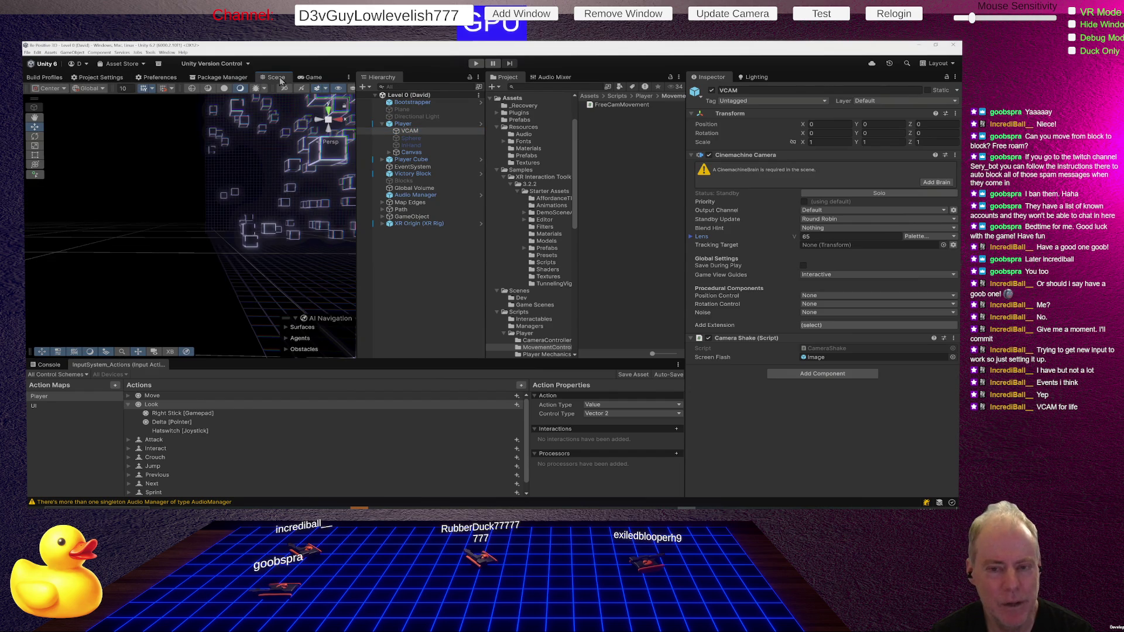
{"action": "double_click", "coordinate": [417, 128]}
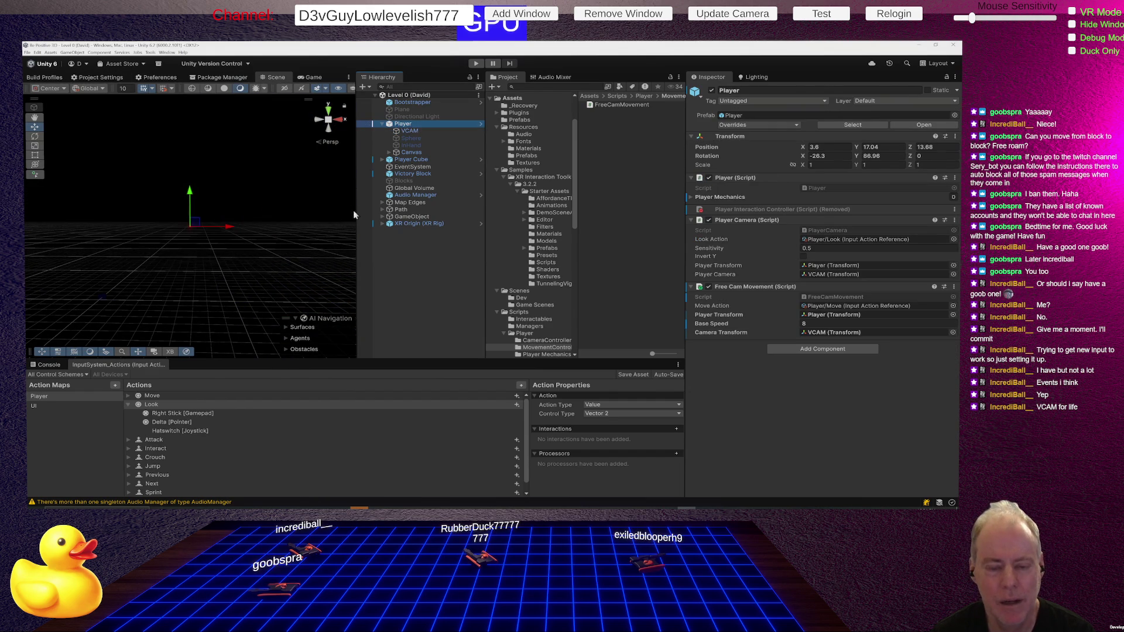
{"action": "left_click_drag", "start_coordinate": [309, 217], "coordinate": [417, 210]}
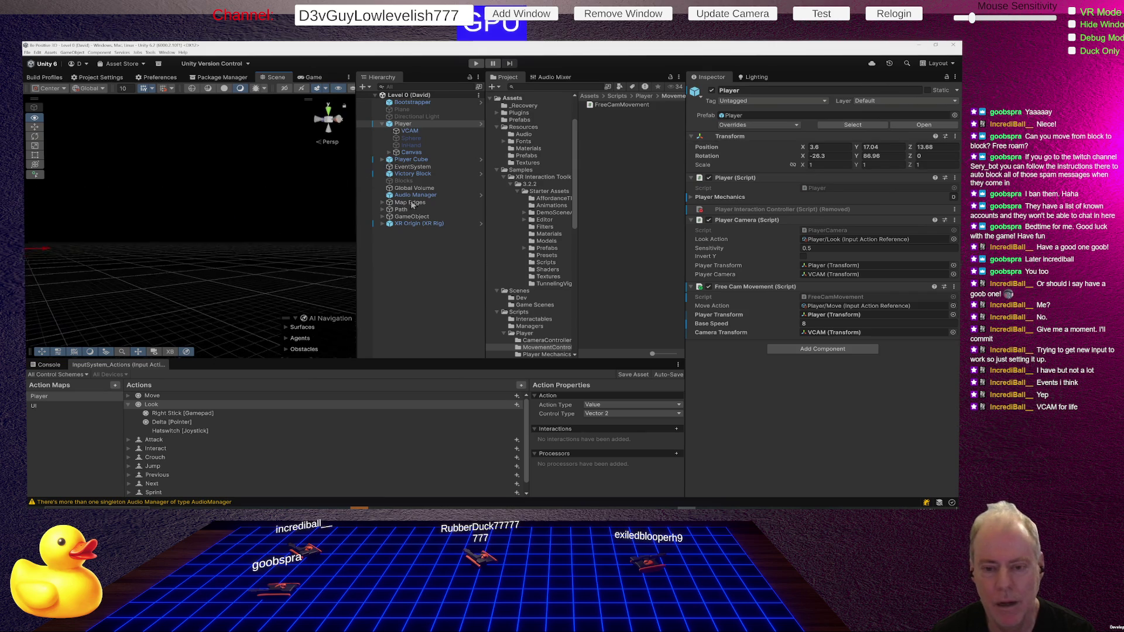
{"action": "left_click", "coordinate": [418, 132]}
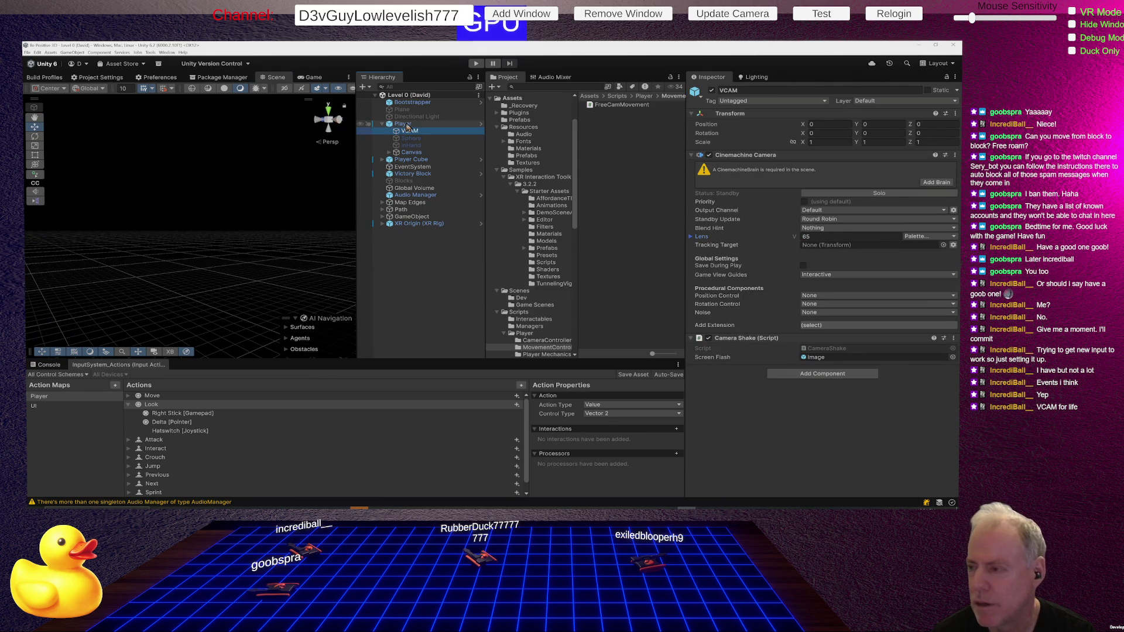
{"action": "double_click", "coordinate": [411, 132]}
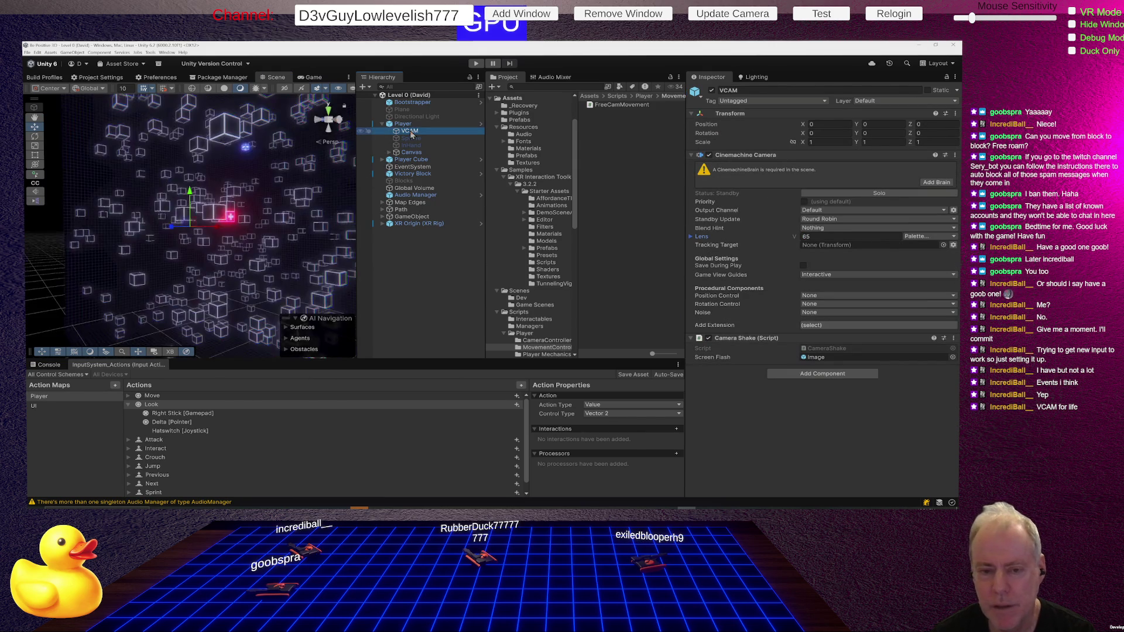
{"action": "double_click", "coordinate": [410, 125]}
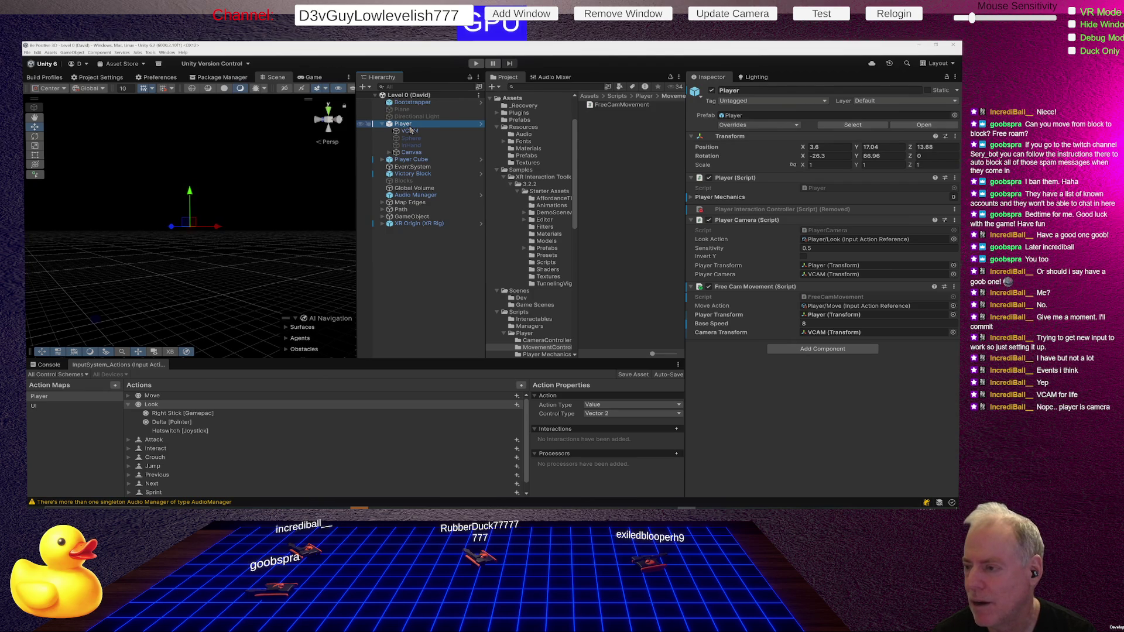
{"action": "double_click", "coordinate": [410, 130]}
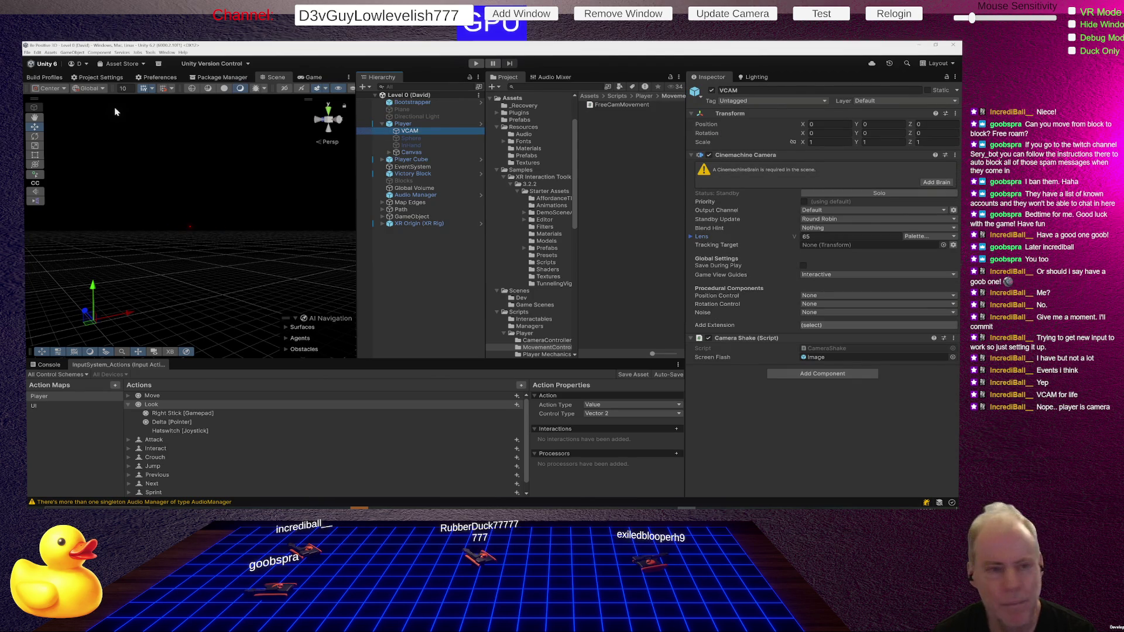
Step: Switch handle position to Pivot, reframe Player and VCAM, fly through the cube field, and start play mode
{"action": "left_click", "coordinate": [51, 88]}
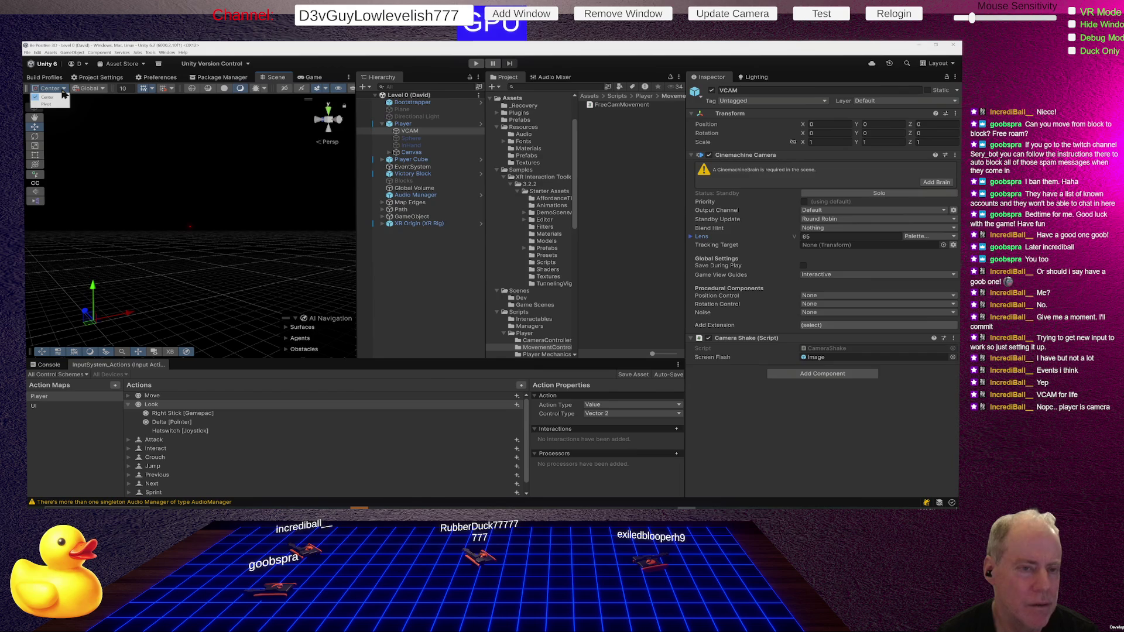
{"action": "left_click", "coordinate": [54, 103]}
{"action": "double_click", "coordinate": [420, 132]}
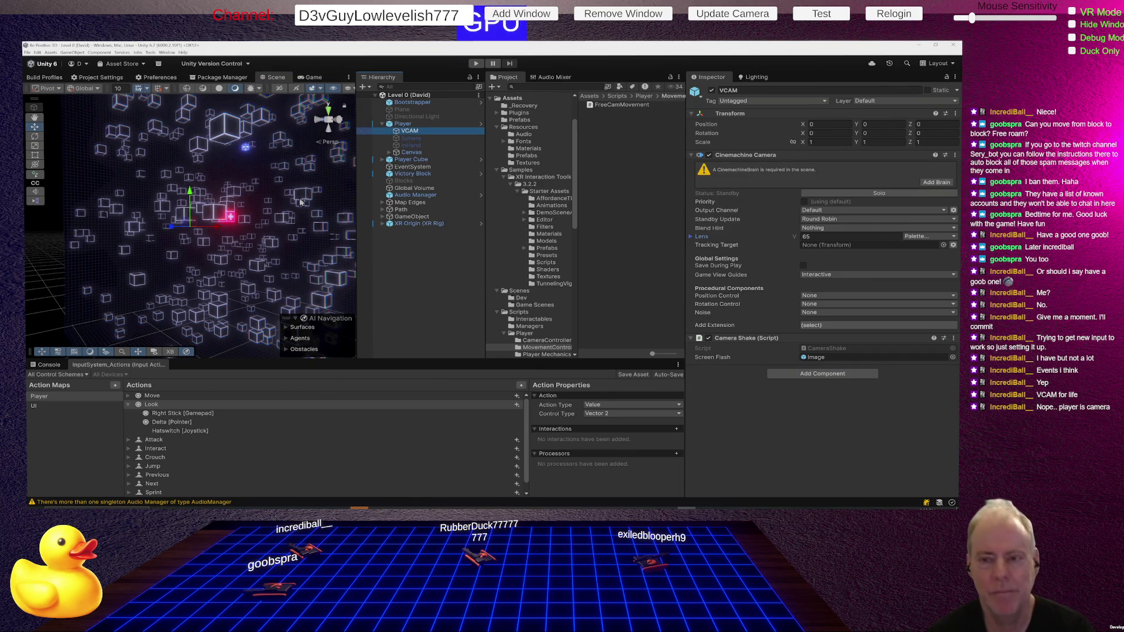
{"action": "double_click", "coordinate": [413, 125]}
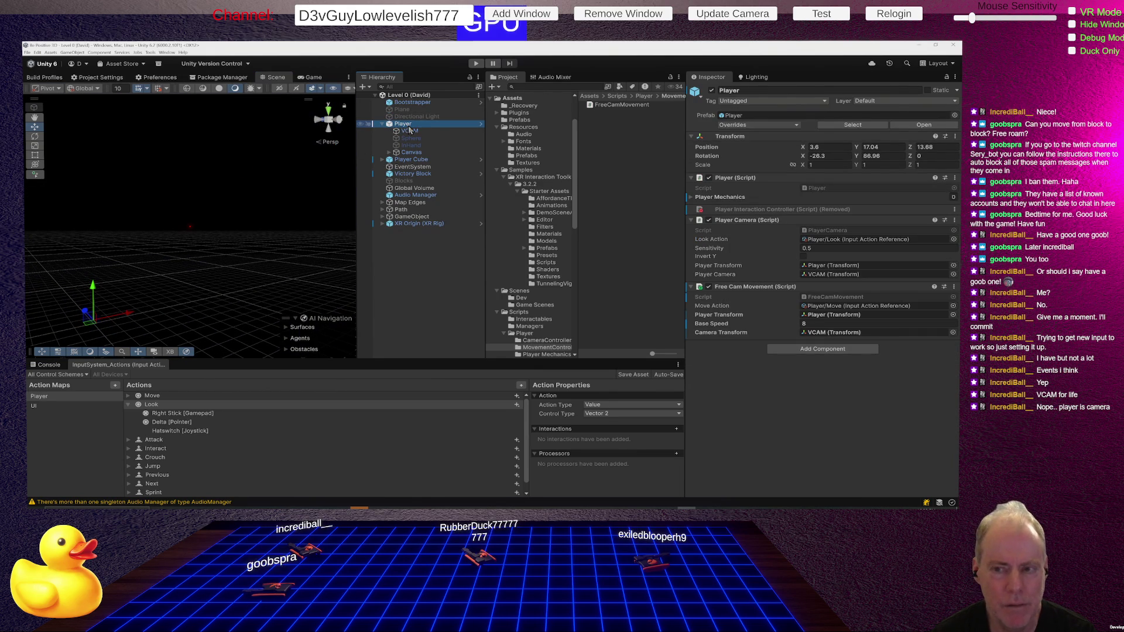
{"action": "key", "text": "f"}
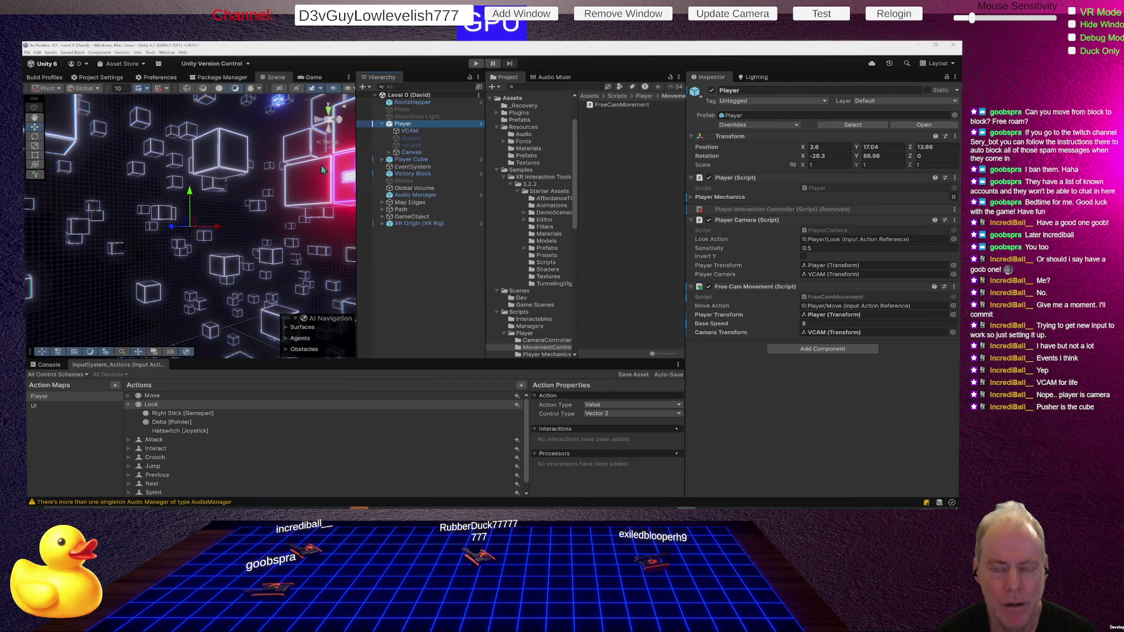
{"action": "mouse_move", "coordinate": [325, 171]}
{"action": "left_mouse_down"}
{"action": "mouse_move", "coordinate": [264, 176]}
{"action": "mouse_move", "coordinate": [423, 157]}
{"action": "left_mouse_up"}
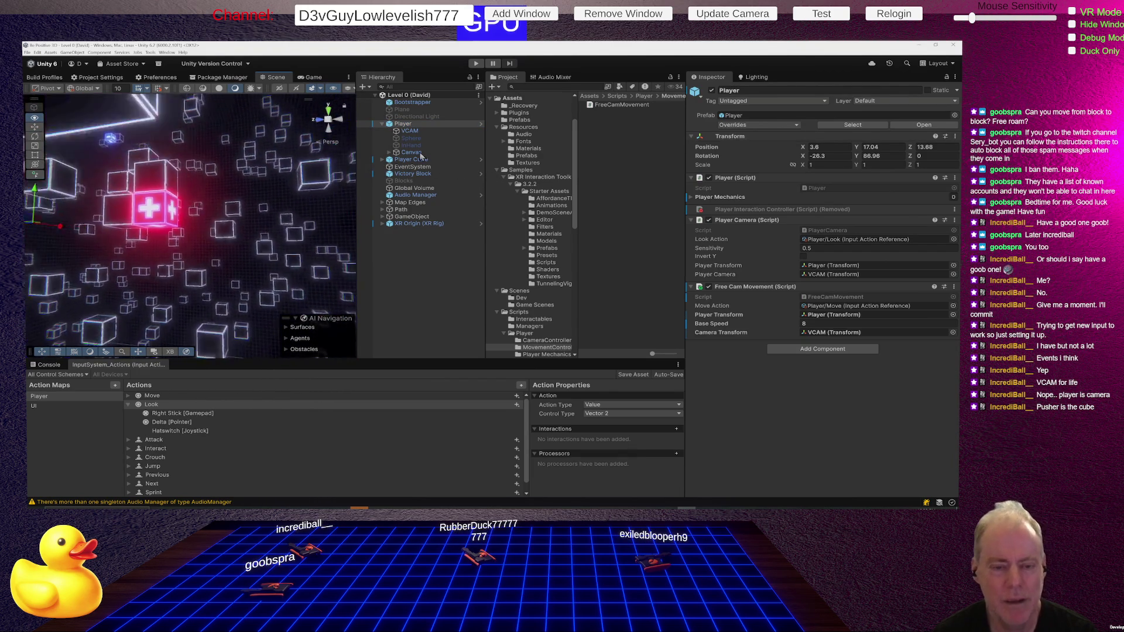
{"action": "left_click_drag", "start_coordinate": [423, 156], "coordinate": [451, 81]}
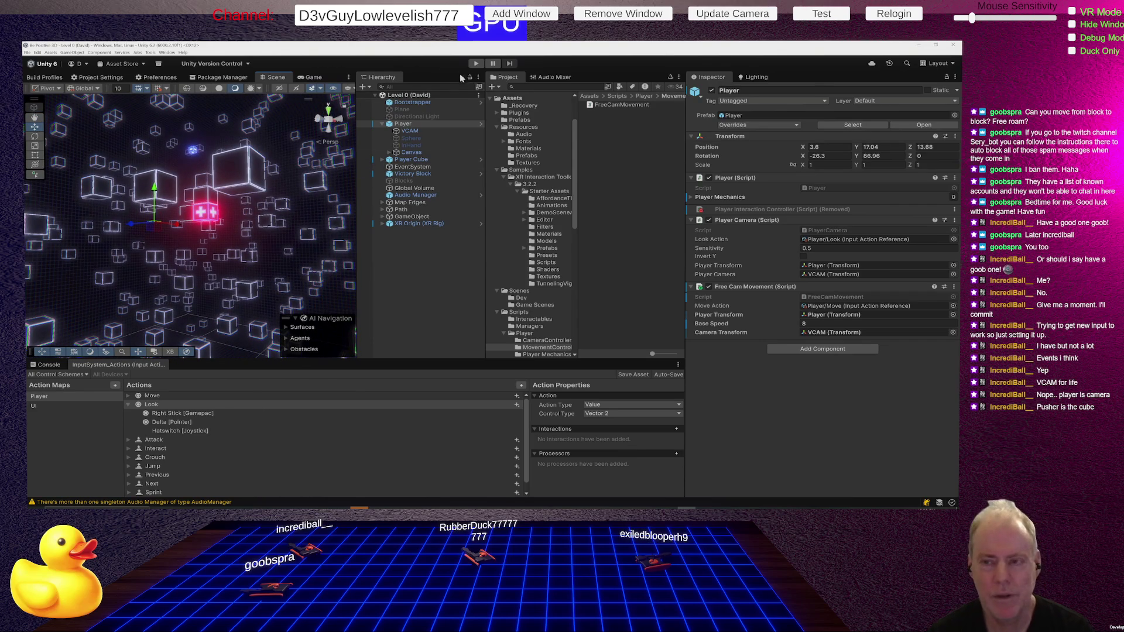
{"action": "left_click", "coordinate": [476, 64]}
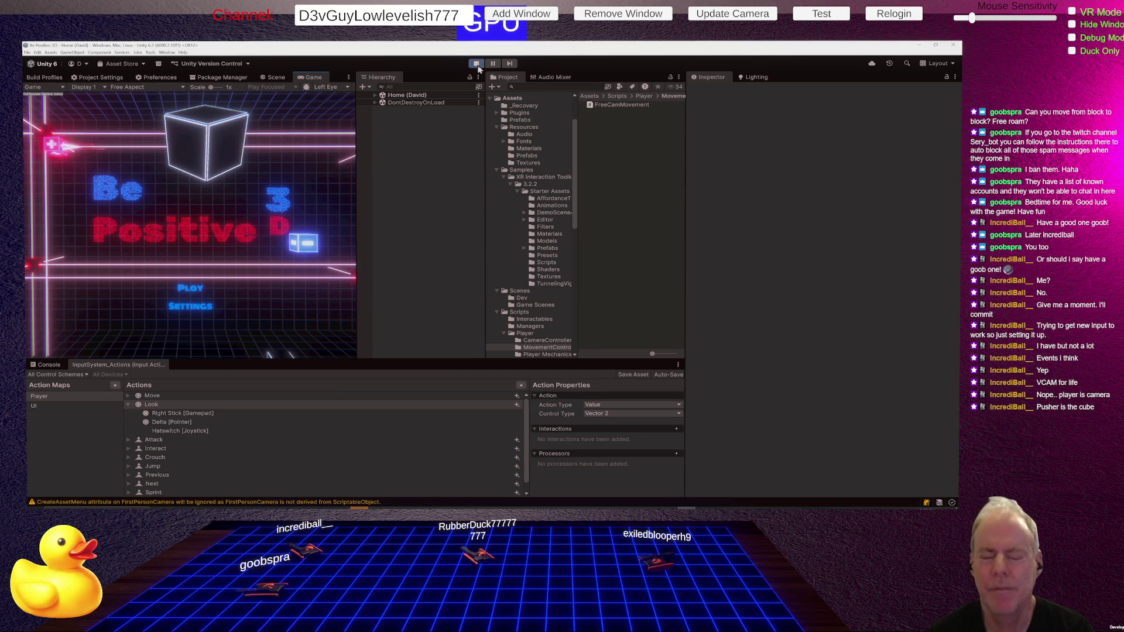
Step: Start Level 0 from the title menu's PLAY button and expand its objects in the Hierarchy while viewing the scene
{"action": "left_click", "coordinate": [191, 288]}
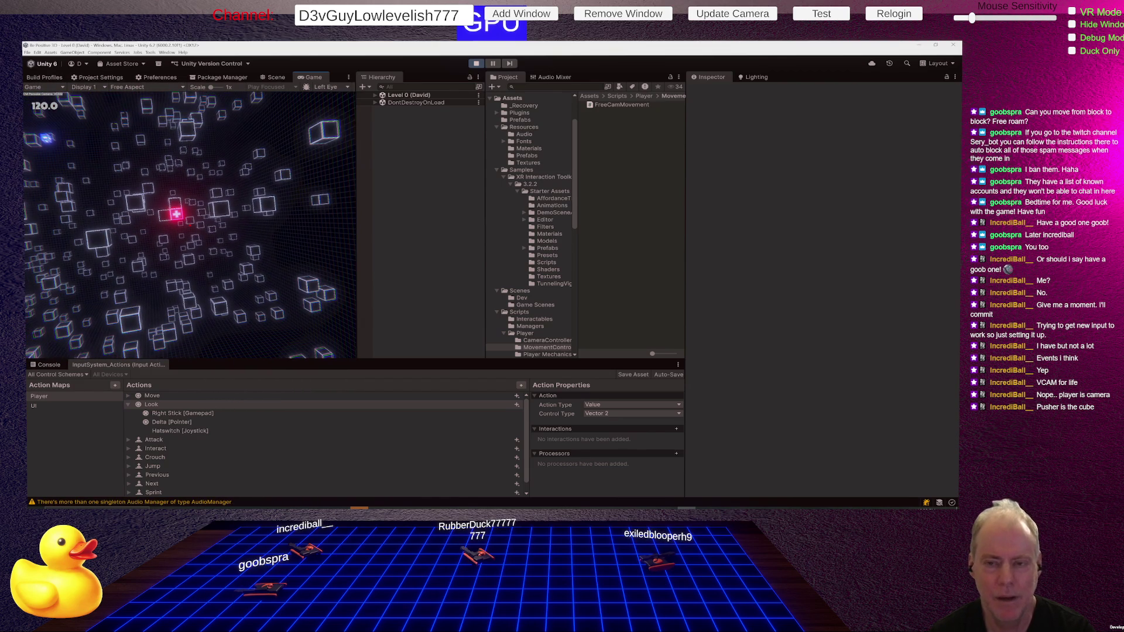
{"action": "left_click", "coordinate": [276, 76]}
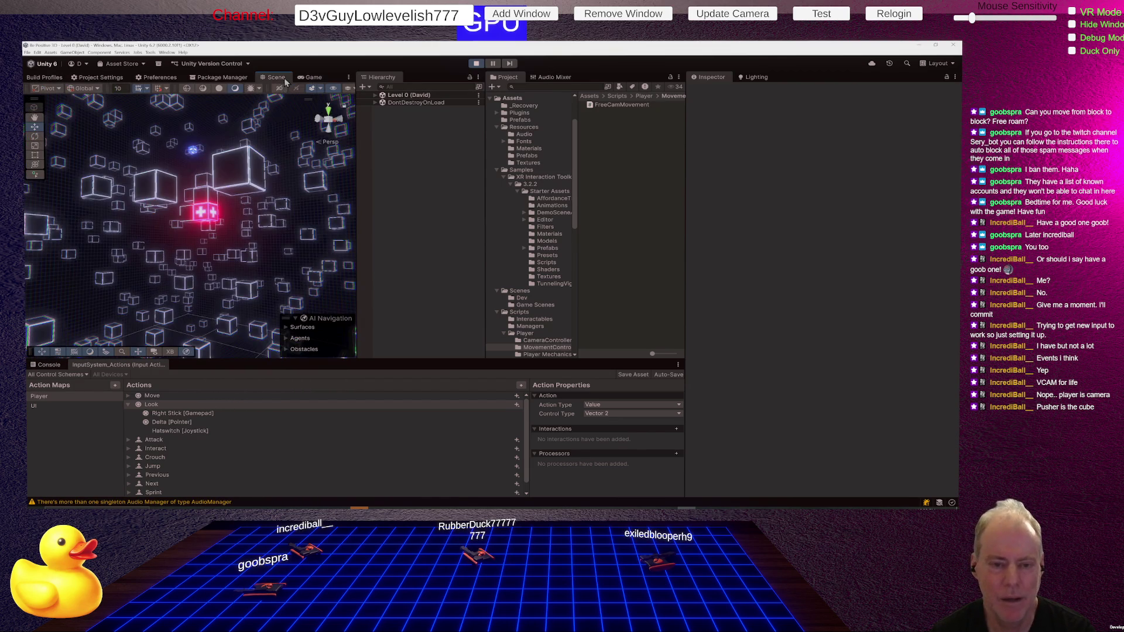
{"action": "left_click", "coordinate": [377, 95]}
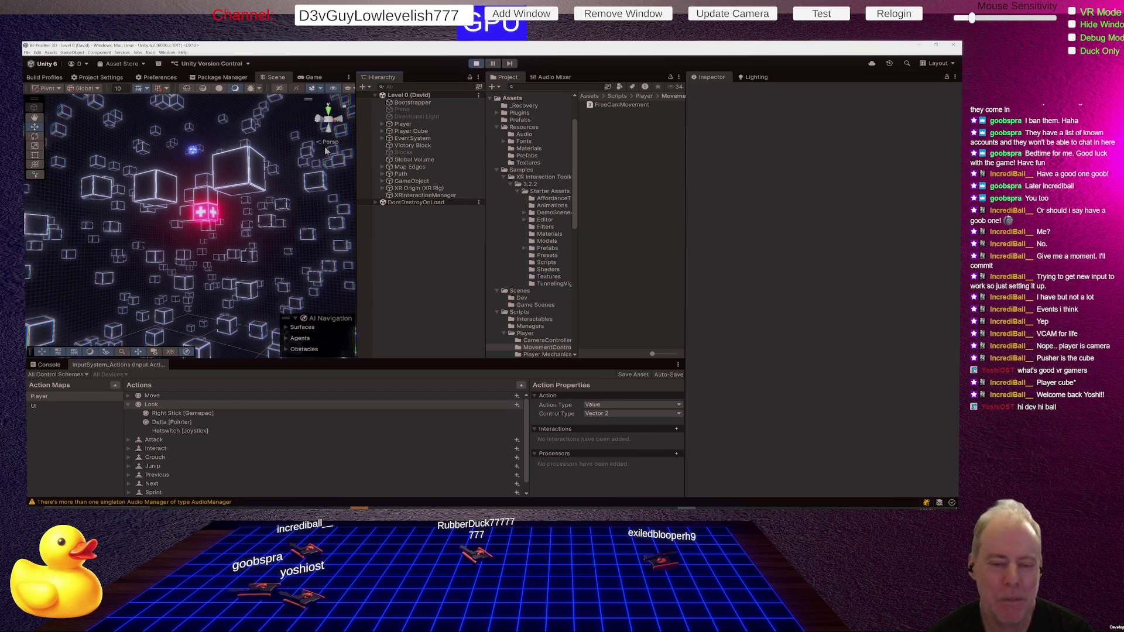
Step: Frame the Player, expand it and inspect the VCAM camera's components while orbiting the cube field
{"action": "double_click", "coordinate": [403, 128]}
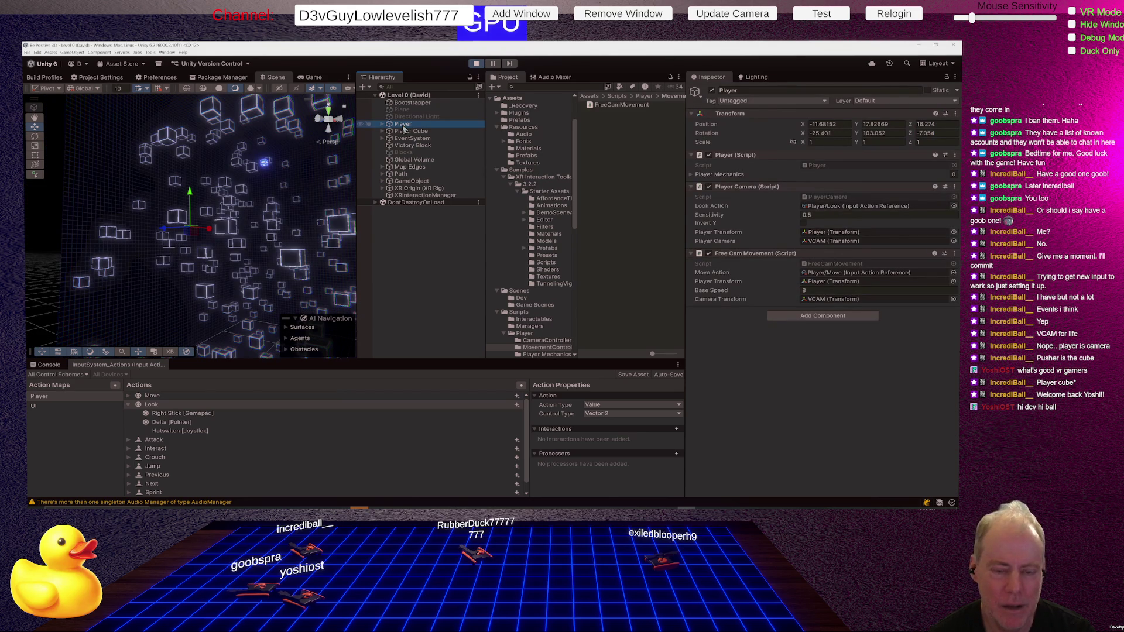
{"action": "left_click", "coordinate": [385, 124]}
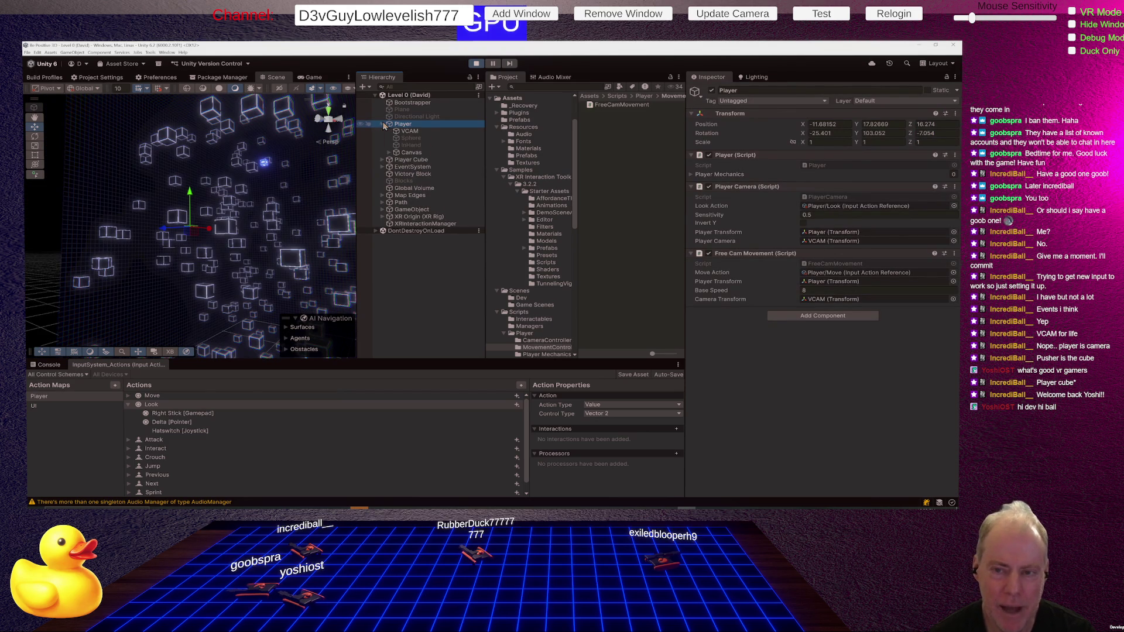
{"action": "left_click", "coordinate": [411, 132]}
{"action": "mouse_move", "coordinate": [231, 233]}
{"action": "left_mouse_down"}
{"action": "mouse_move", "coordinate": [257, 241]}
{"action": "mouse_move", "coordinate": [347, 199]}
{"action": "left_mouse_up"}
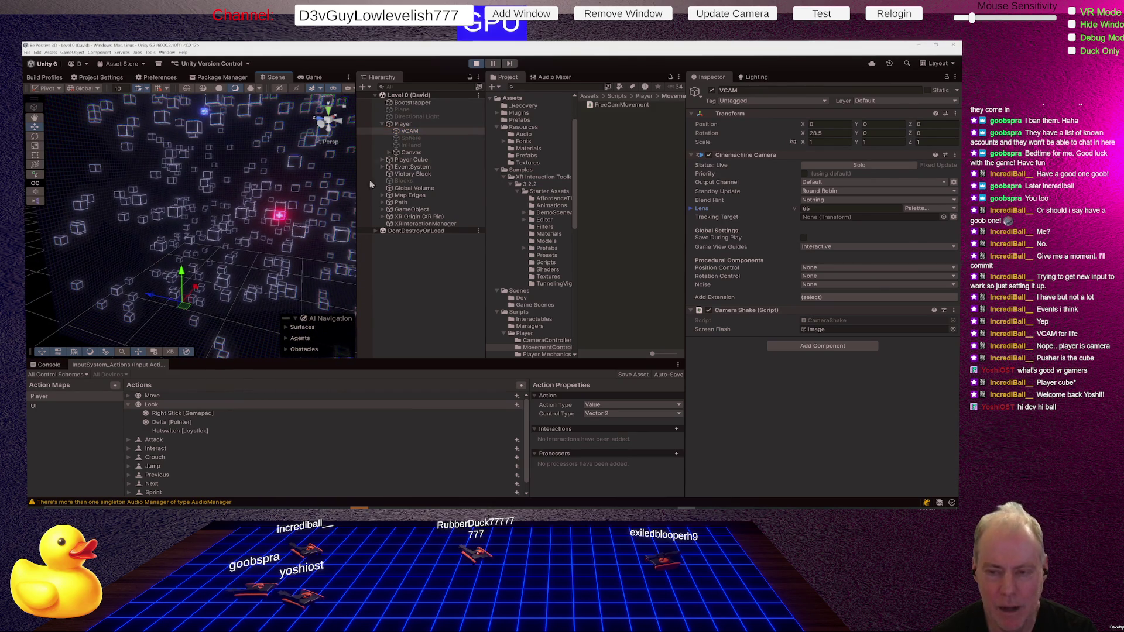
{"action": "left_click", "coordinate": [414, 126]}
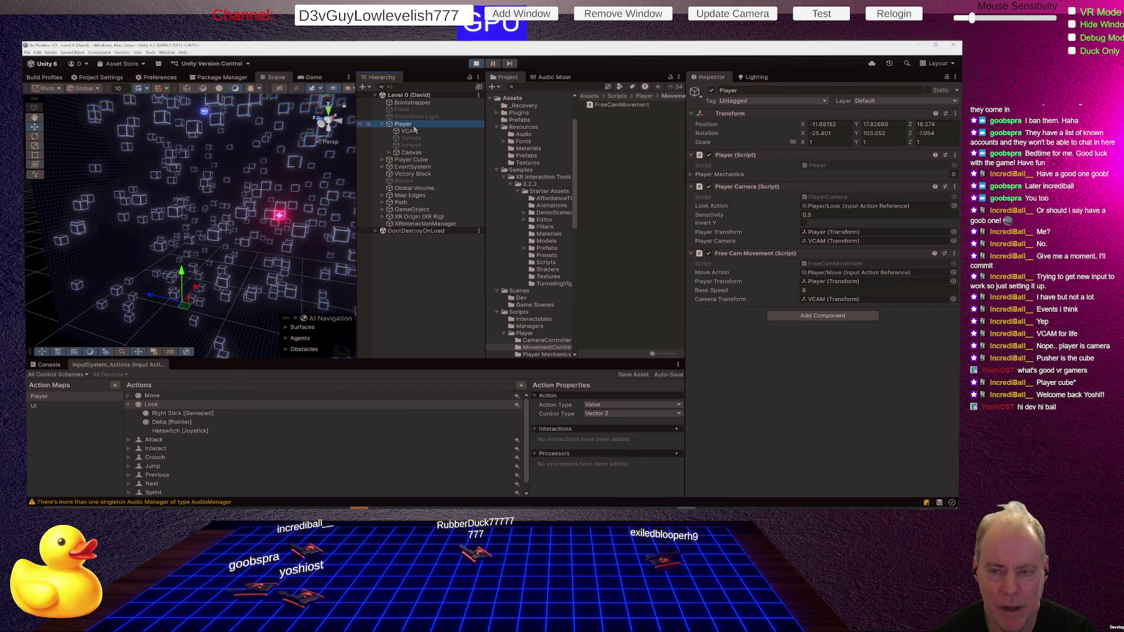
{"action": "left_click", "coordinate": [417, 132]}
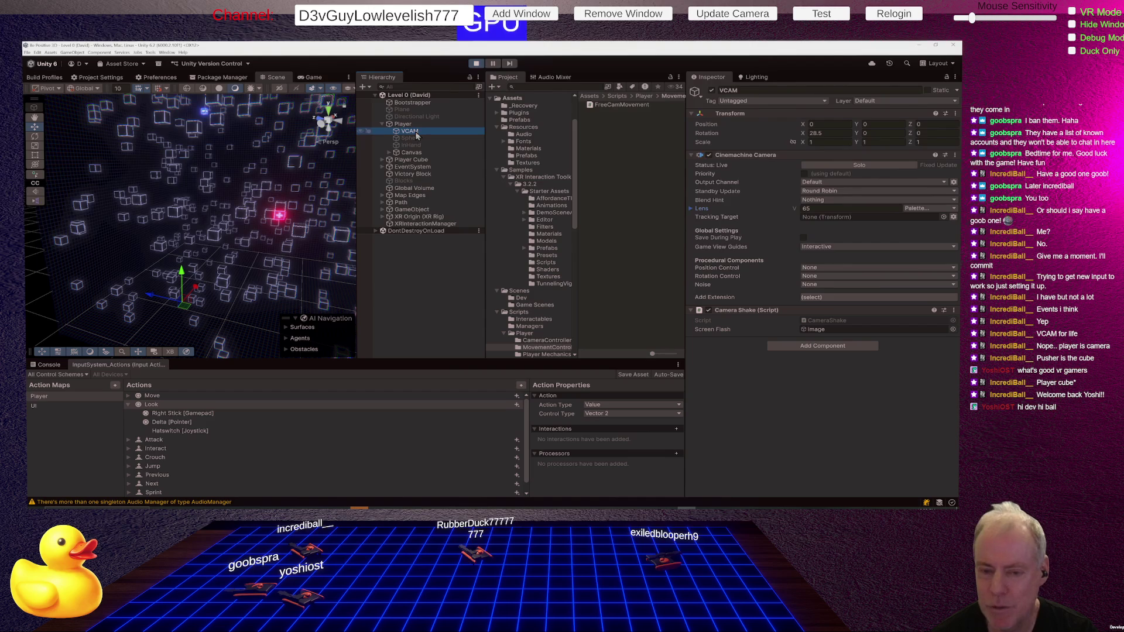
Step: Check the Game view's camera output, then stop the play session
{"action": "left_click", "coordinate": [315, 80]}
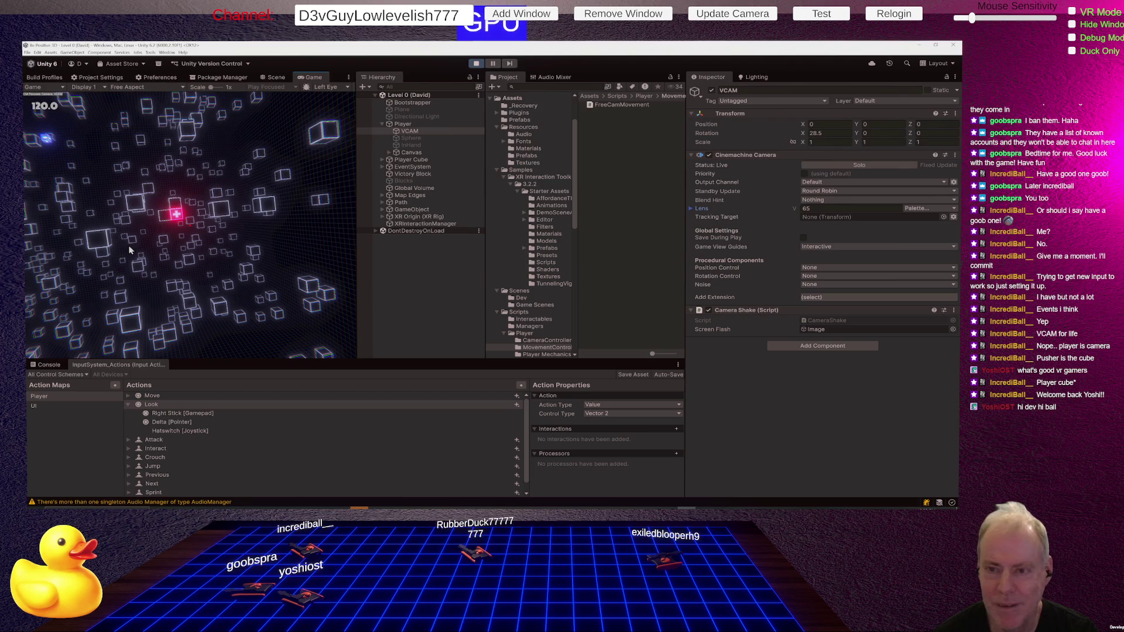
{"action": "left_click", "coordinate": [475, 64]}
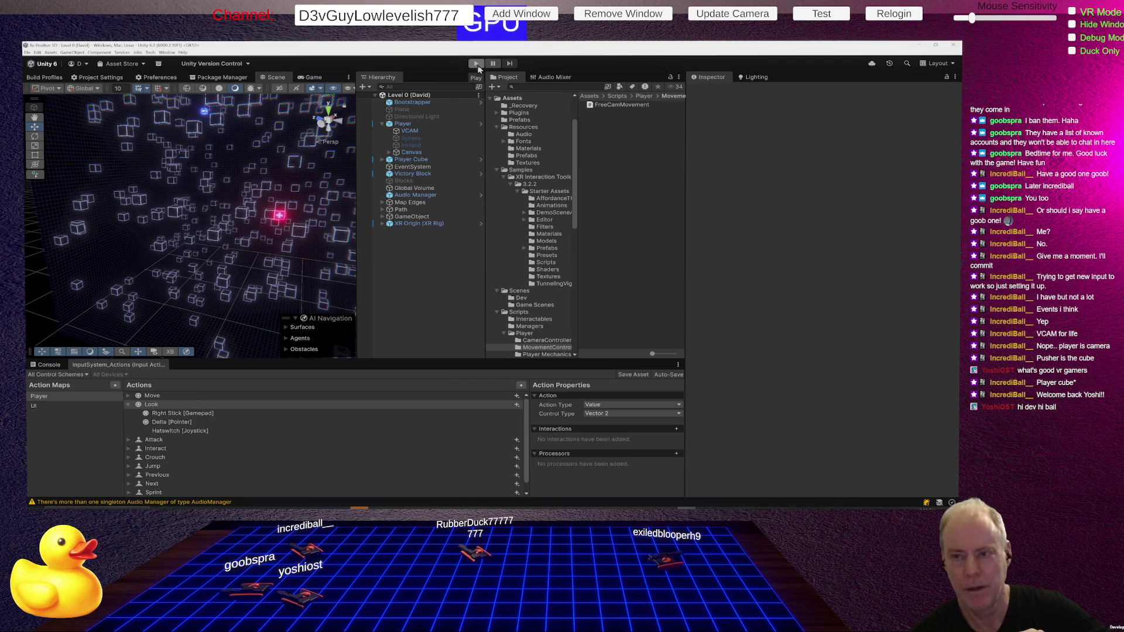
Step: Run a brief play test of the title menu, stop it, and show the Scenes/Dev folder contents
{"action": "left_click", "coordinate": [475, 63]}
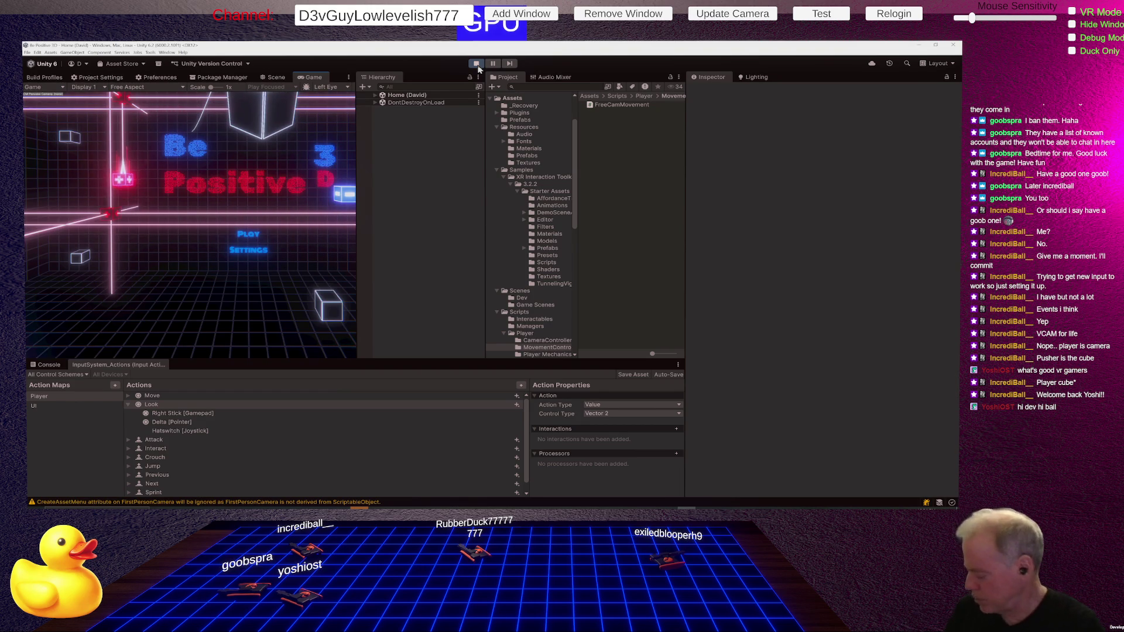
{"action": "left_click", "coordinate": [475, 63]}
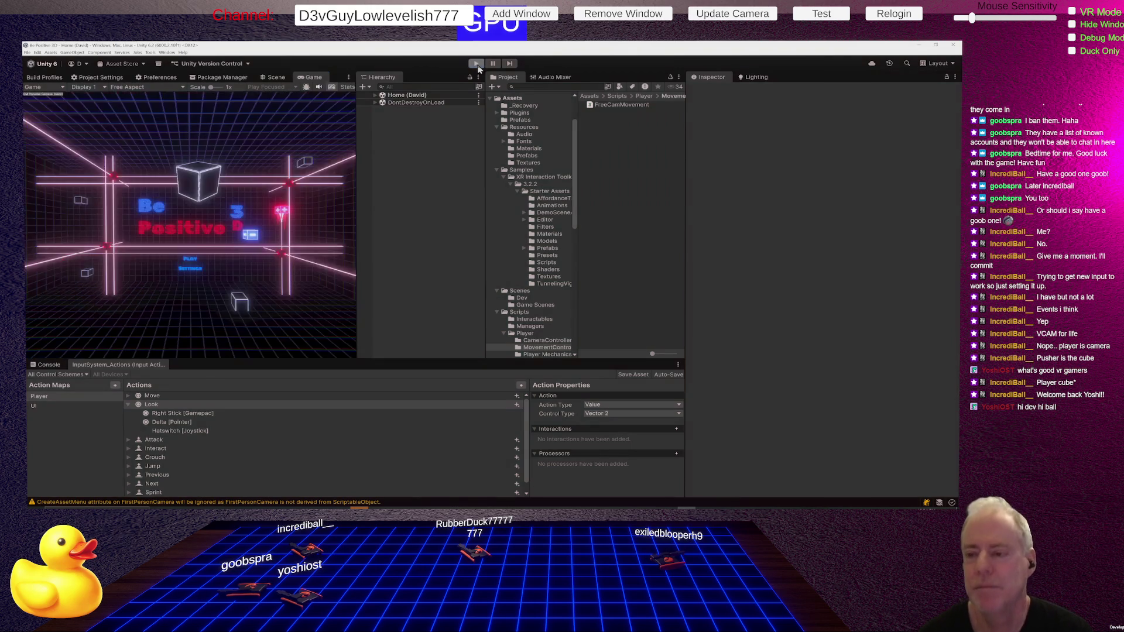
{"action": "left_click", "coordinate": [519, 298]}
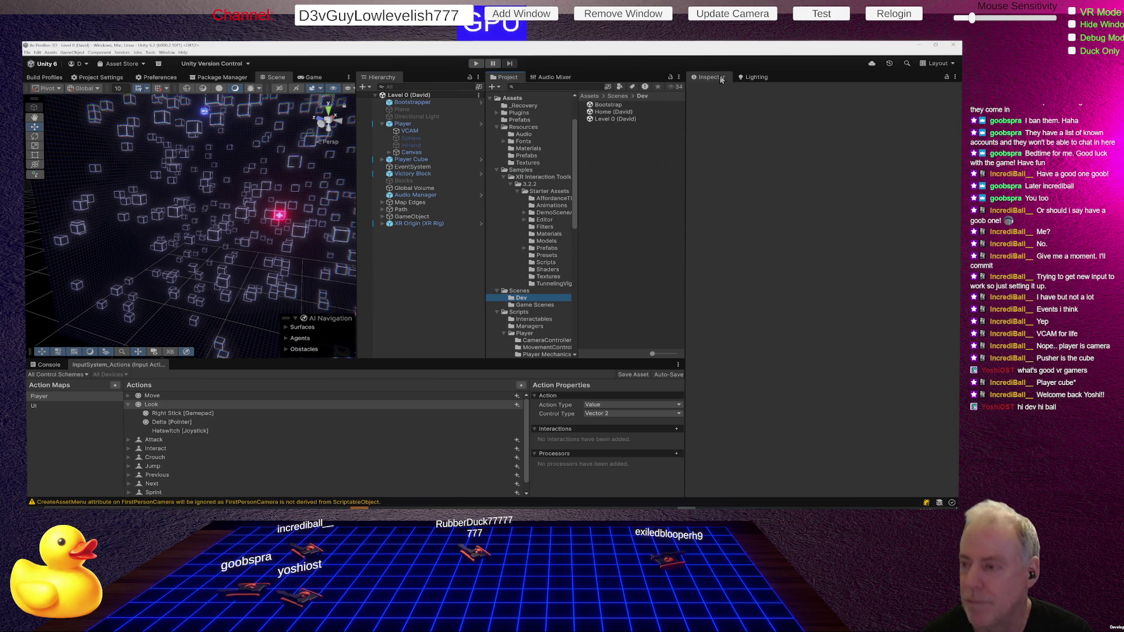
Step: Open the Bootstrap scene, enable Start In VR on the Cross Platform Manager, and run a VR play test
{"action": "double_click", "coordinate": [609, 105]}
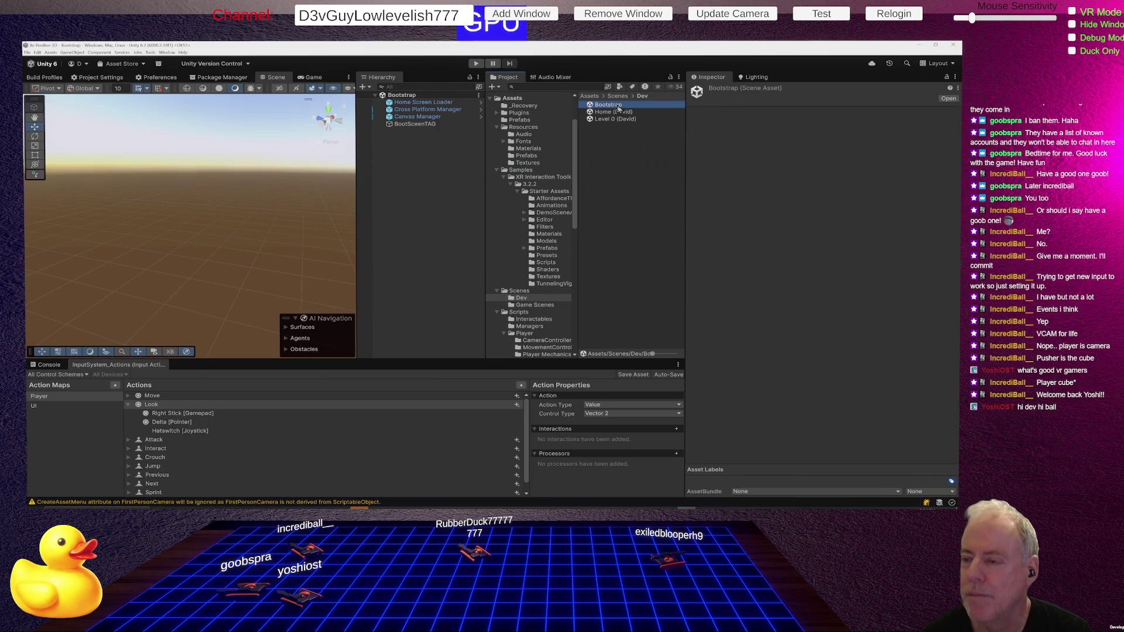
{"action": "left_click", "coordinate": [428, 109]}
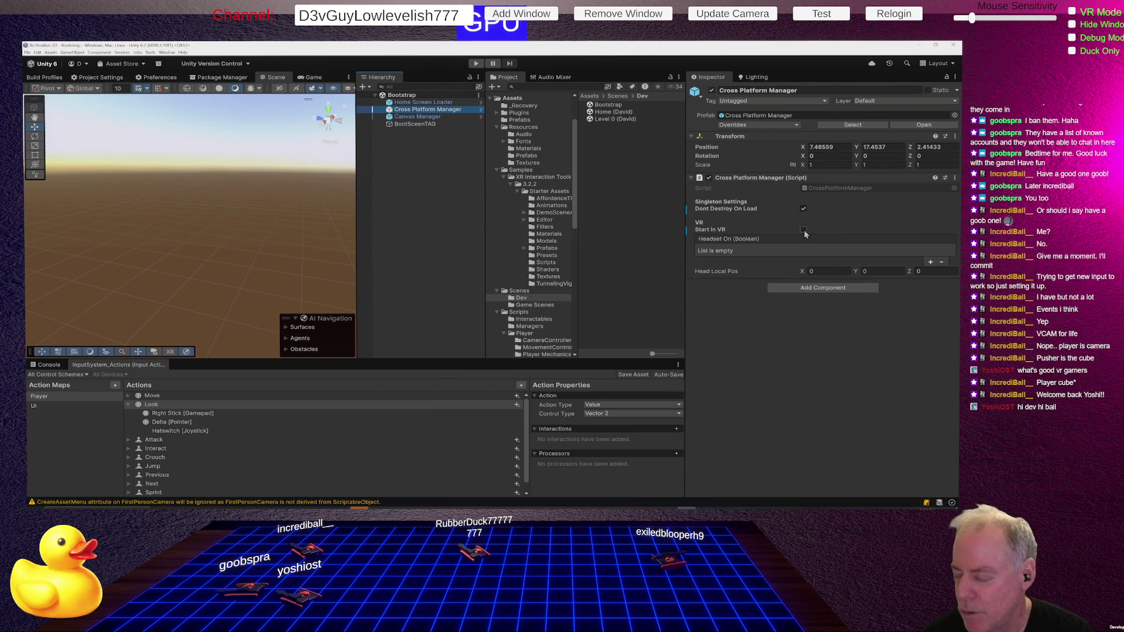
{"action": "left_click", "coordinate": [805, 231]}
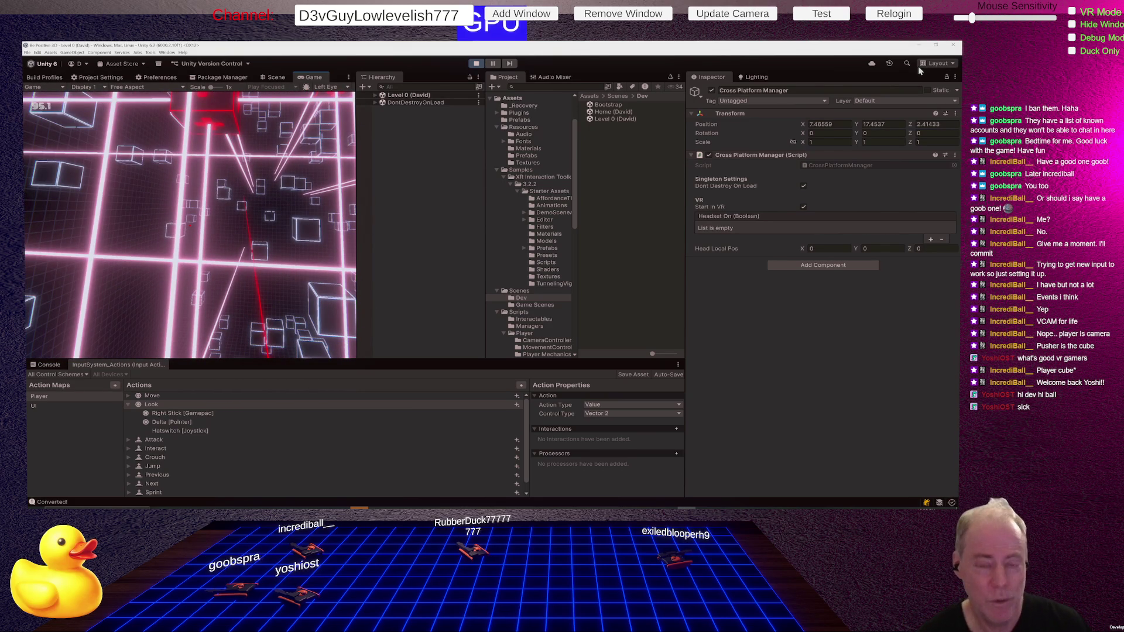
{"action": "left_click", "coordinate": [475, 64]}
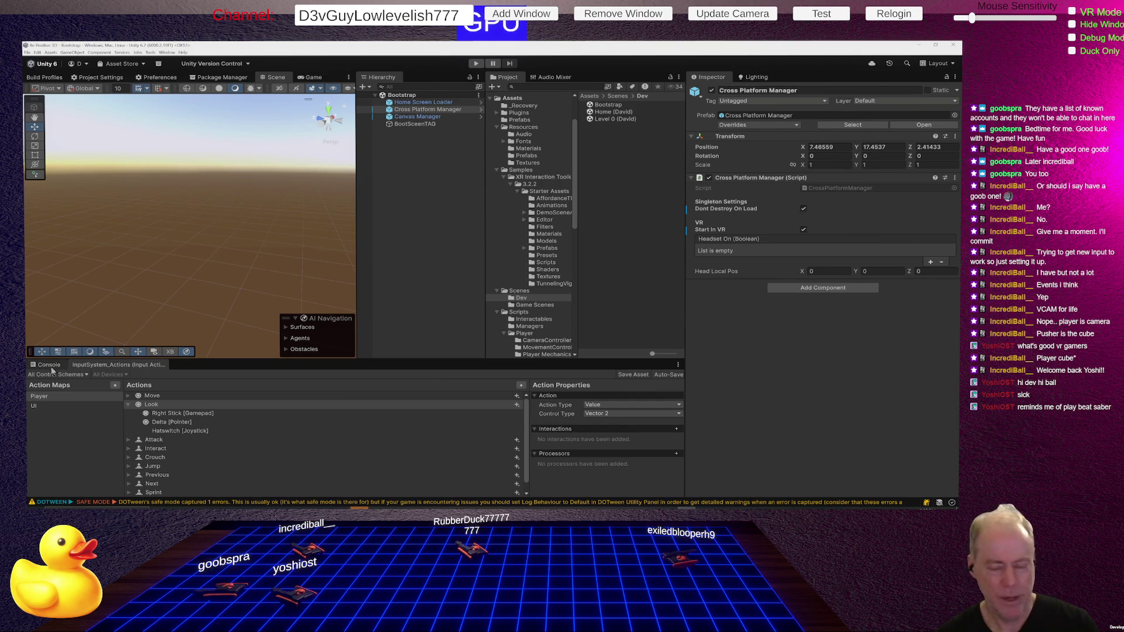
Step: Frame the Cross Platform Manager, glance at BootSceneTAG, and bring up its prefab Overrides review
{"action": "left_click", "coordinate": [429, 112]}
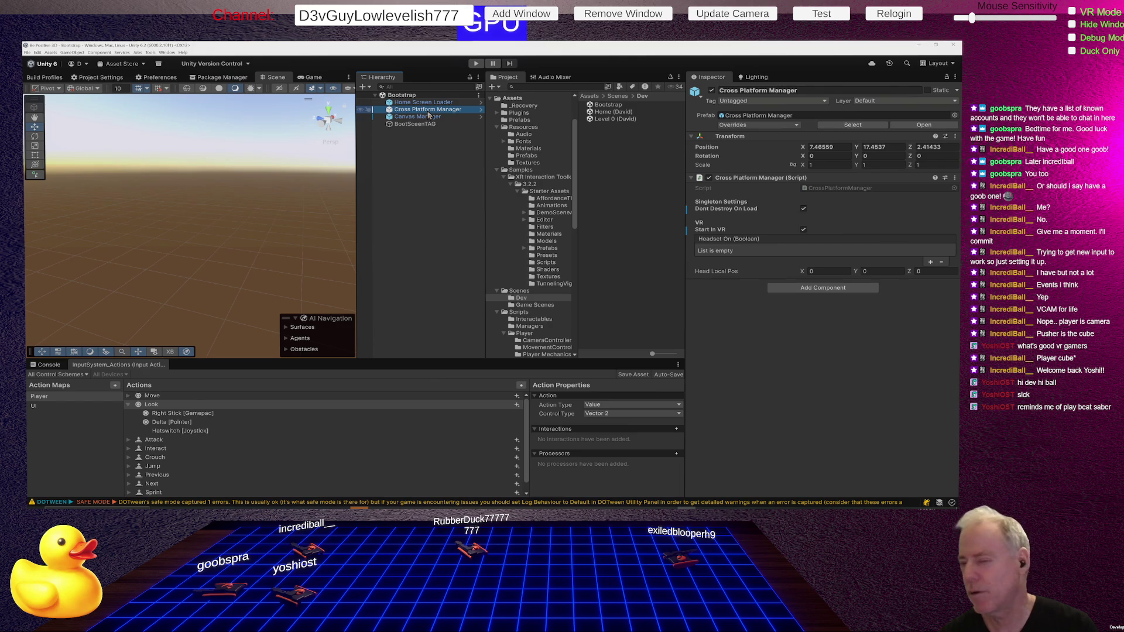
{"action": "double_click", "coordinate": [428, 112]}
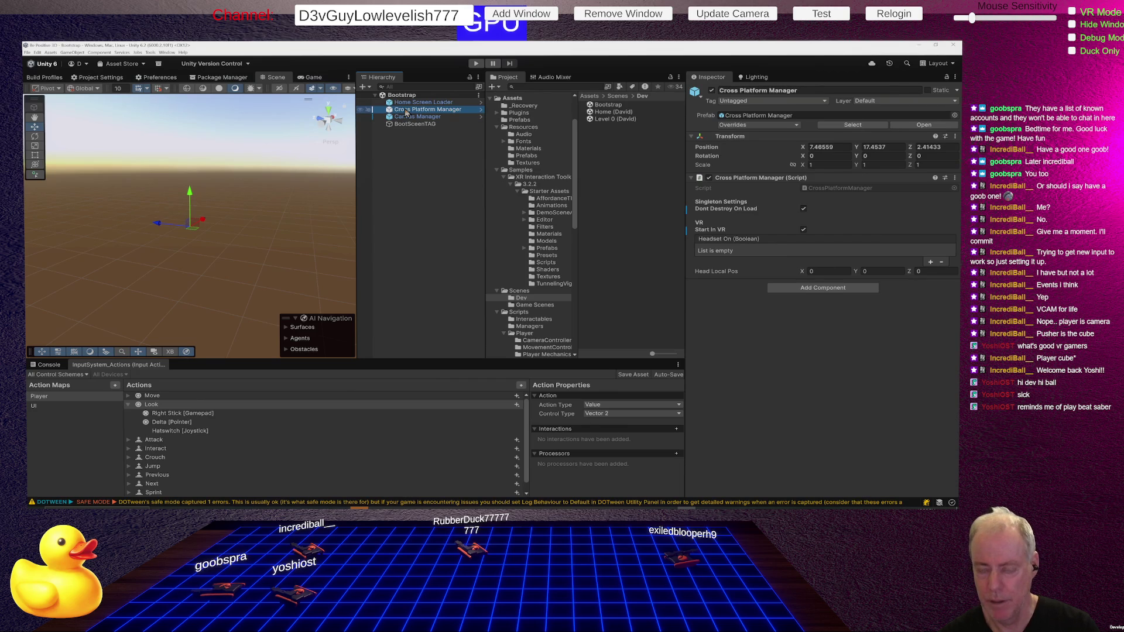
{"action": "left_click", "coordinate": [430, 124]}
{"action": "left_click", "coordinate": [432, 110]}
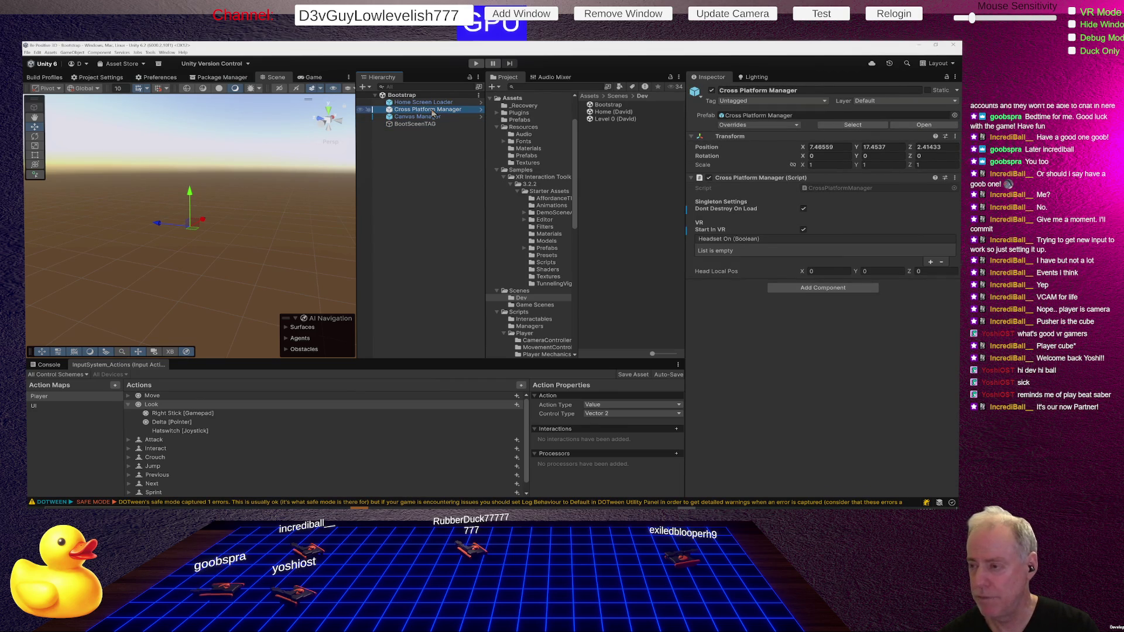
{"action": "left_click", "coordinate": [746, 126]}
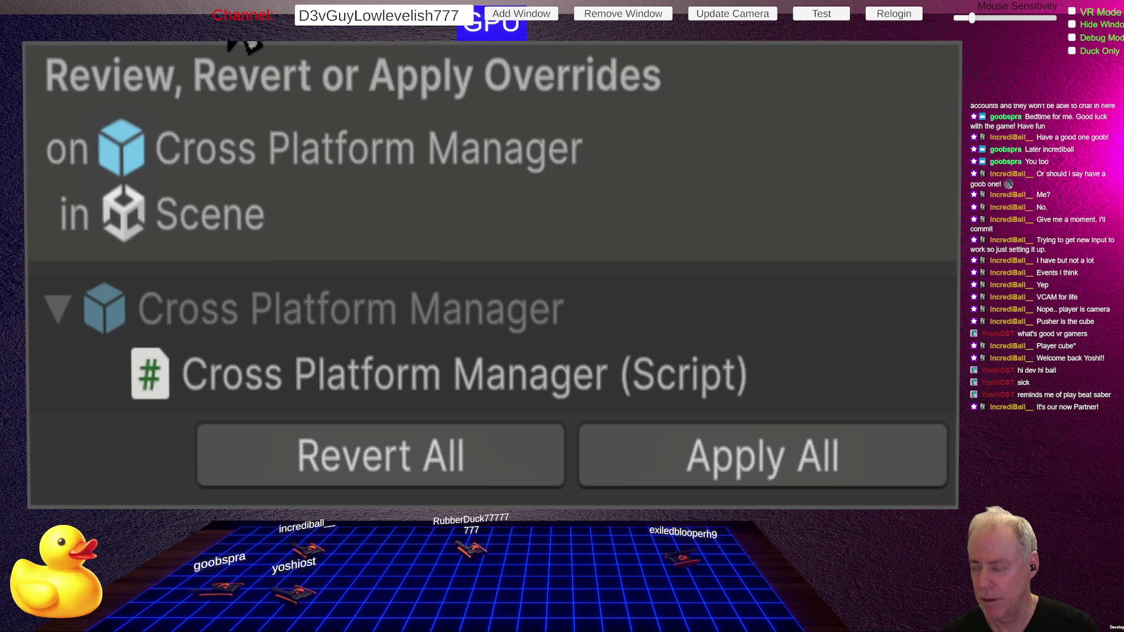
Step: Apply all overrides to the Cross Platform Manager prefab and select the Canvas Manager object
{"action": "left_click", "coordinate": [841, 472]}
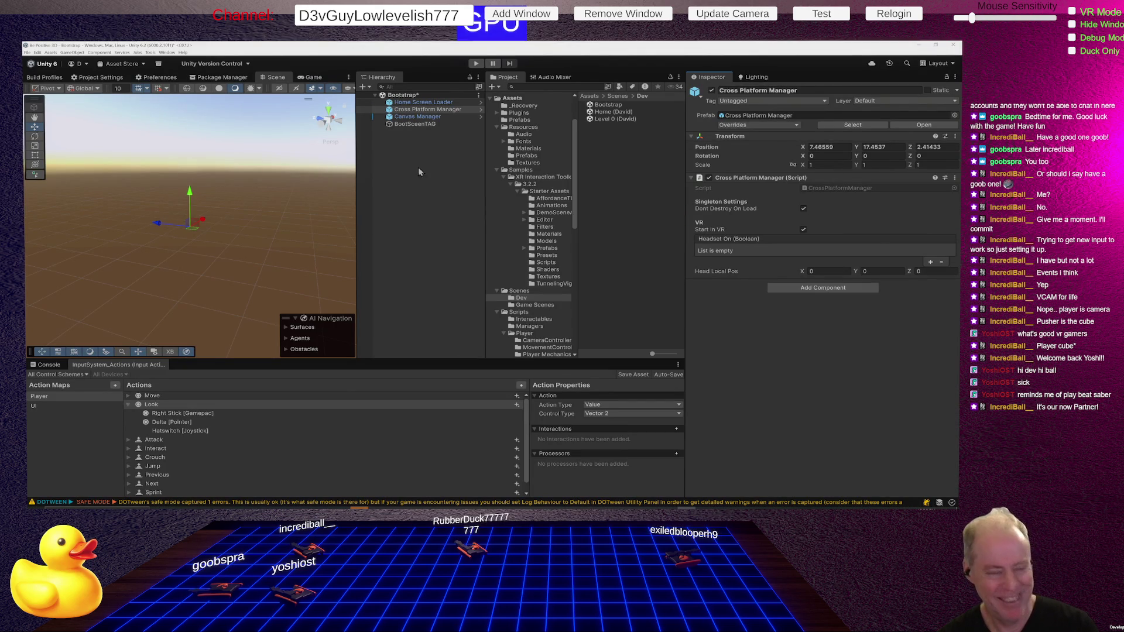
{"action": "mouse_move", "coordinate": [418, 116]}
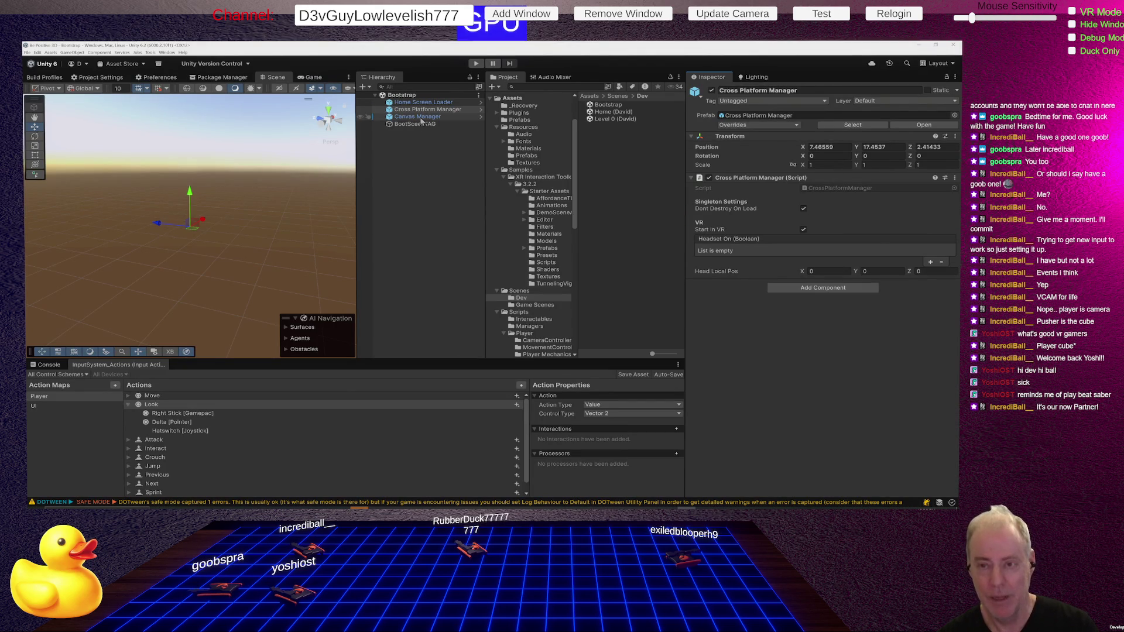
{"action": "right_click", "coordinate": [423, 119]}
{"action": "key", "text": "Escape"}
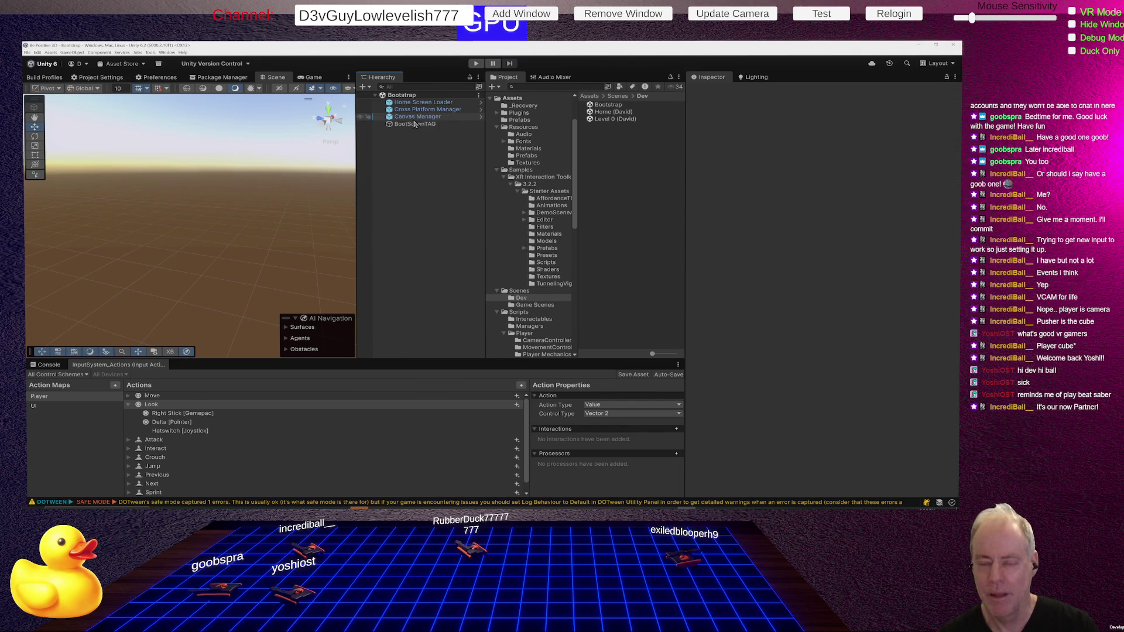
{"action": "left_click", "coordinate": [418, 118]}
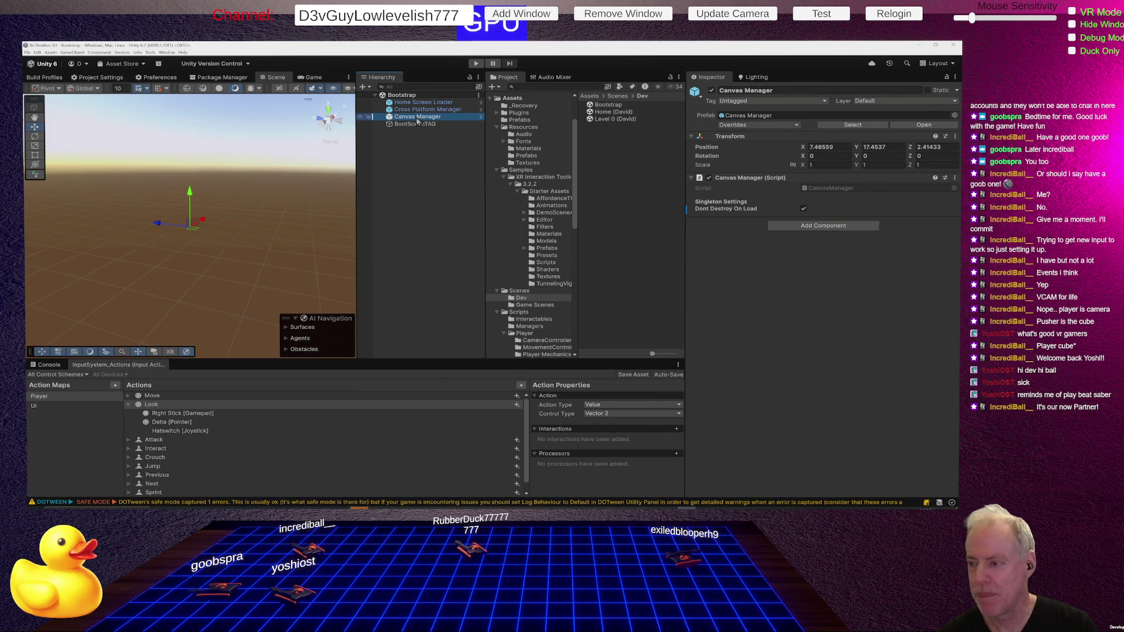
Step: Apply all overrides to the Canvas Manager prefab, then move back up to the Cross Platform Manager
{"action": "right_click", "coordinate": [417, 122]}
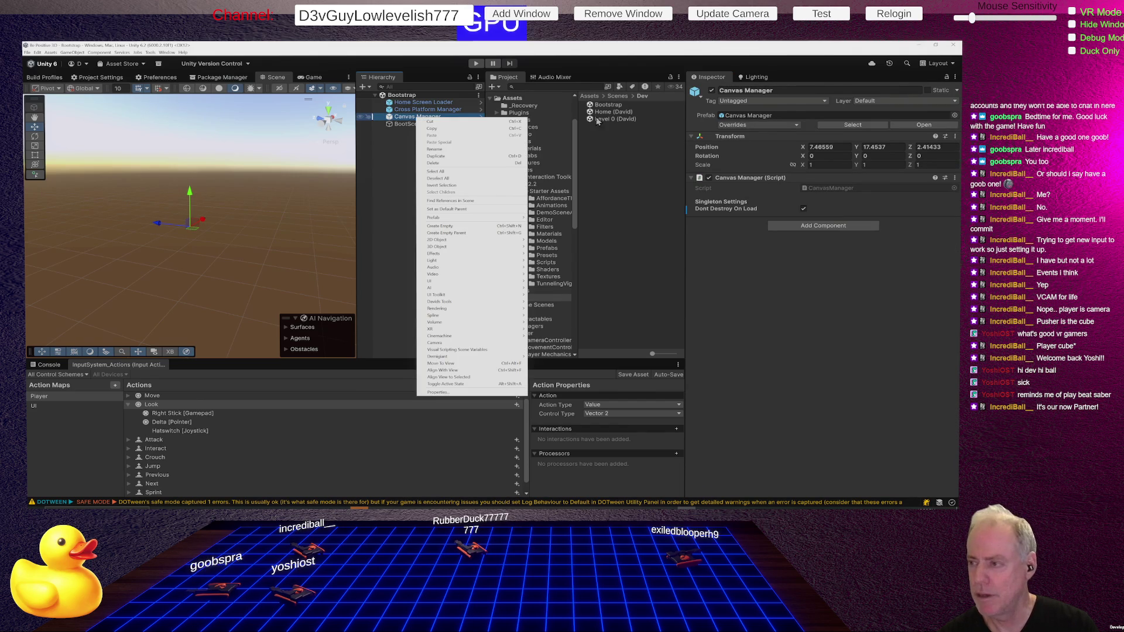
{"action": "left_click", "coordinate": [755, 129]}
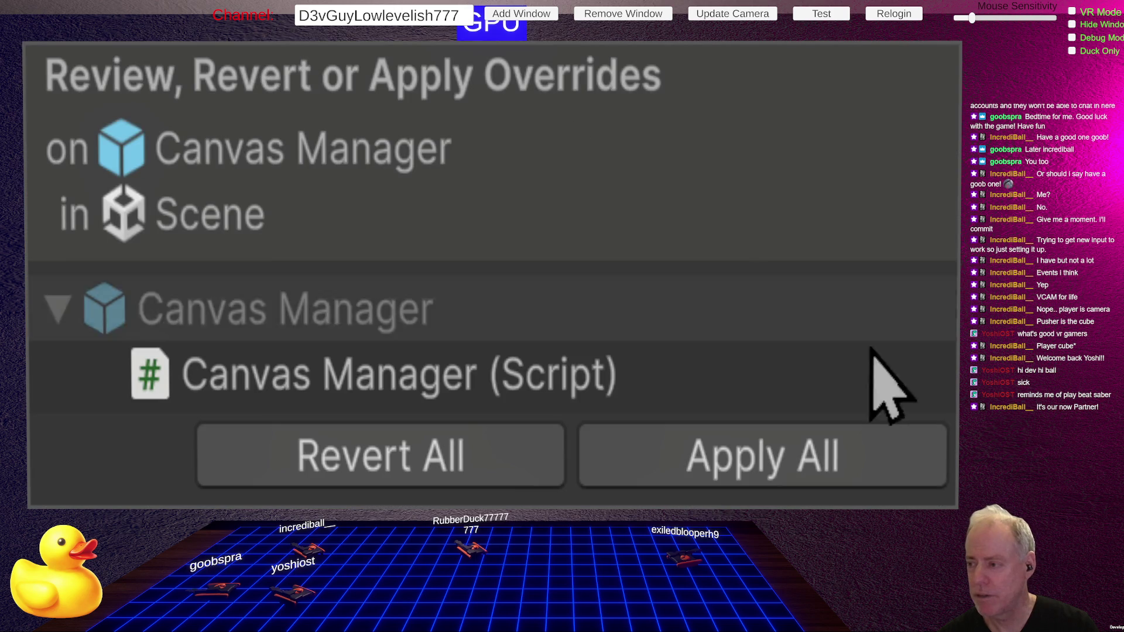
{"action": "left_click", "coordinate": [858, 465]}
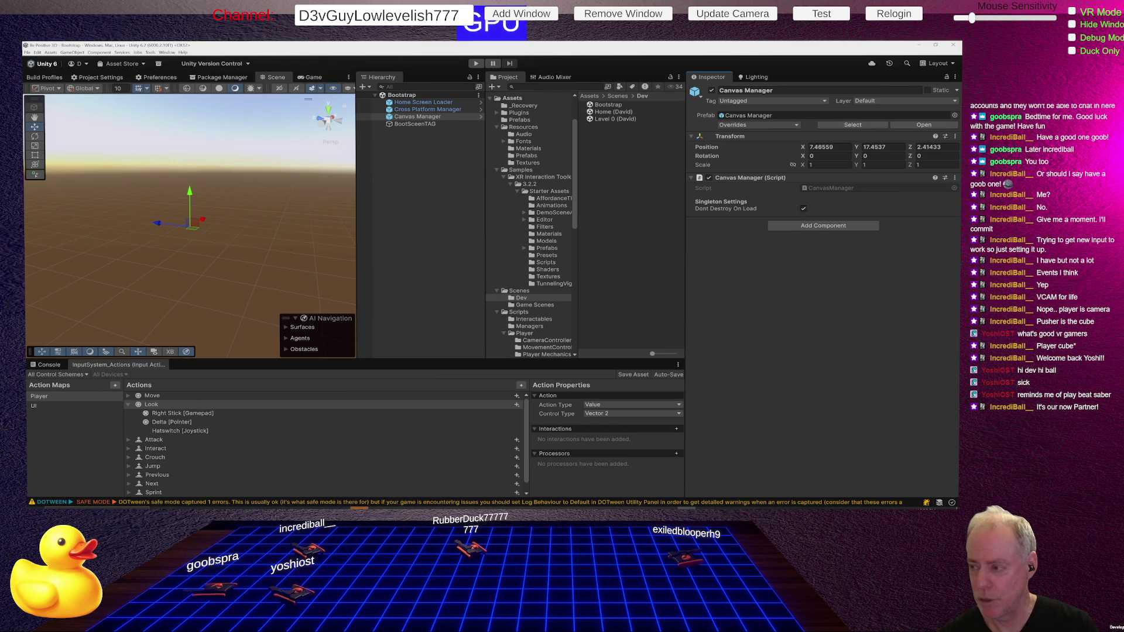
{"action": "key", "text": "Up"}
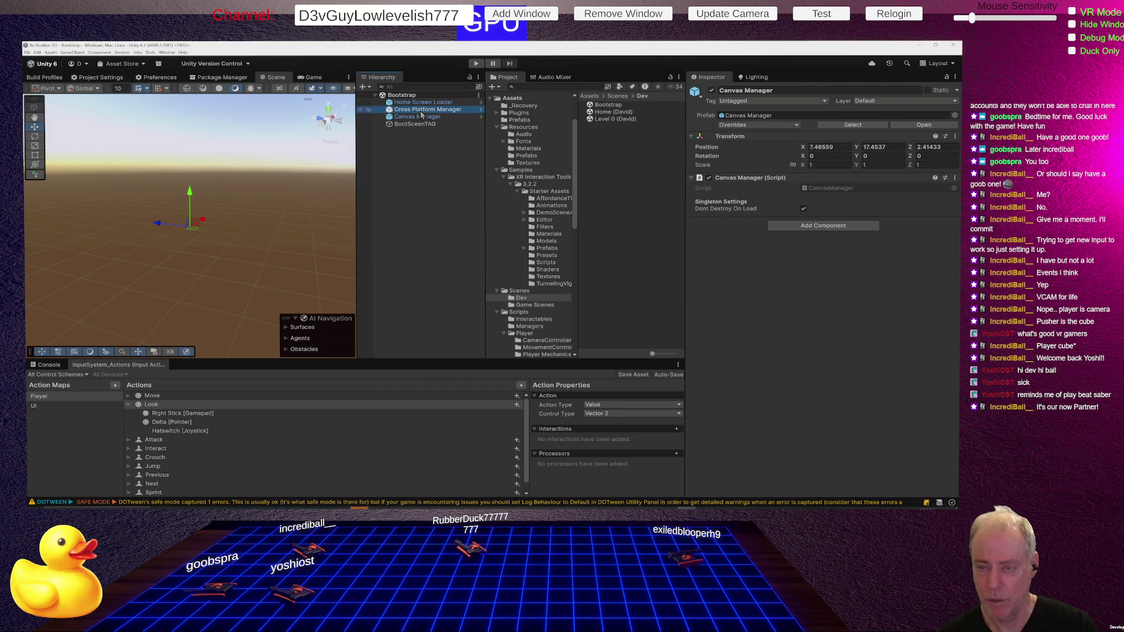
Step: Open CrossPlatformManager.cs in Rider, highlight s_Nodes usages, and select the opening lines of the Start method
{"action": "double_click", "coordinate": [835, 189]}
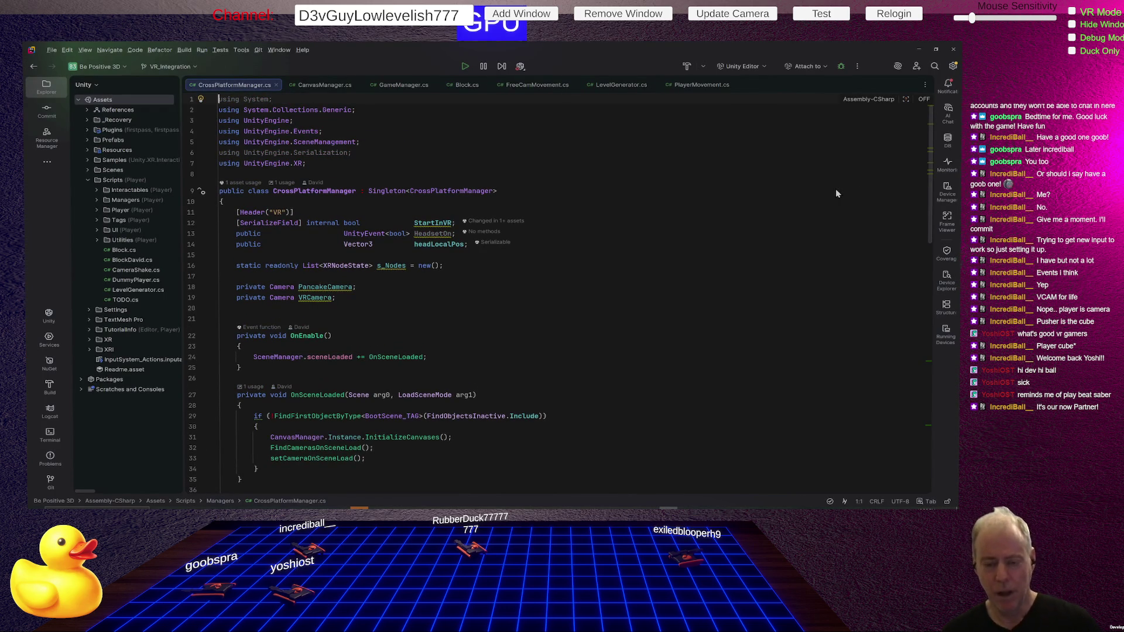
{"action": "scroll", "coordinate": [463, 341], "scroll_direction": "down", "scroll_amount": 2}
{"action": "scroll", "coordinate": [462, 341], "scroll_direction": "down", "scroll_amount": 2}
{"action": "scroll", "coordinate": [463, 341], "scroll_direction": "down", "scroll_amount": 2}
{"action": "scroll", "coordinate": [462, 340], "scroll_direction": "down", "scroll_amount": 1}
{"action": "scroll", "coordinate": [463, 340], "scroll_direction": "down", "scroll_amount": 1}
{"action": "scroll", "coordinate": [462, 341], "scroll_direction": "down", "scroll_amount": 1}
{"action": "scroll", "coordinate": [462, 341], "scroll_direction": "down", "scroll_amount": 1}
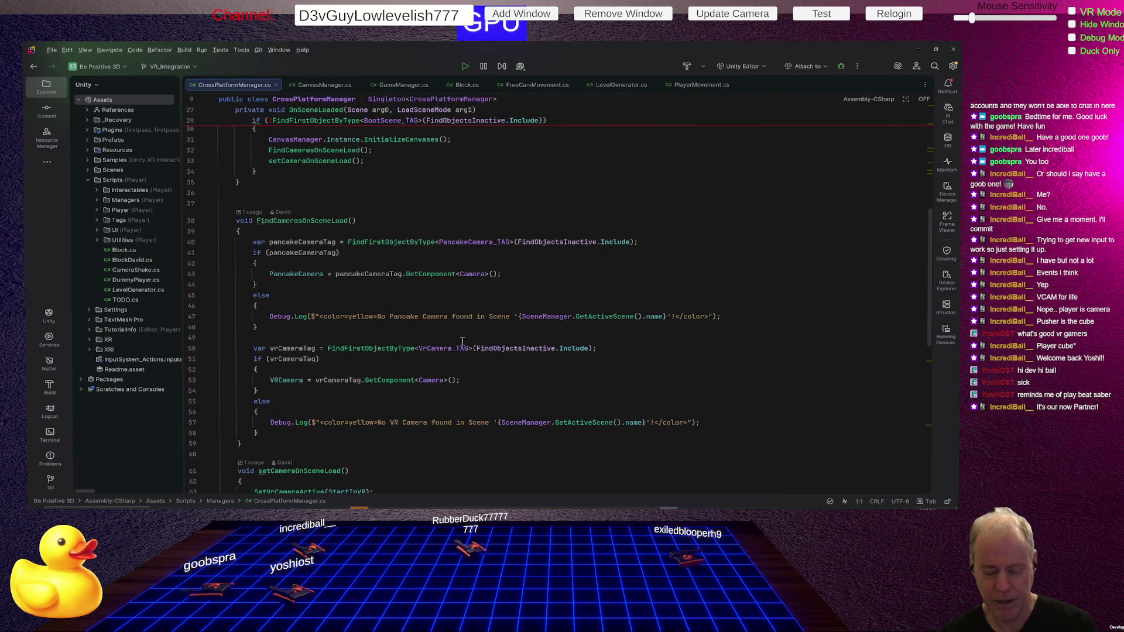
{"action": "scroll", "coordinate": [473, 340], "scroll_direction": "up", "scroll_amount": 2}
{"action": "scroll", "coordinate": [474, 340], "scroll_direction": "up", "scroll_amount": 3}
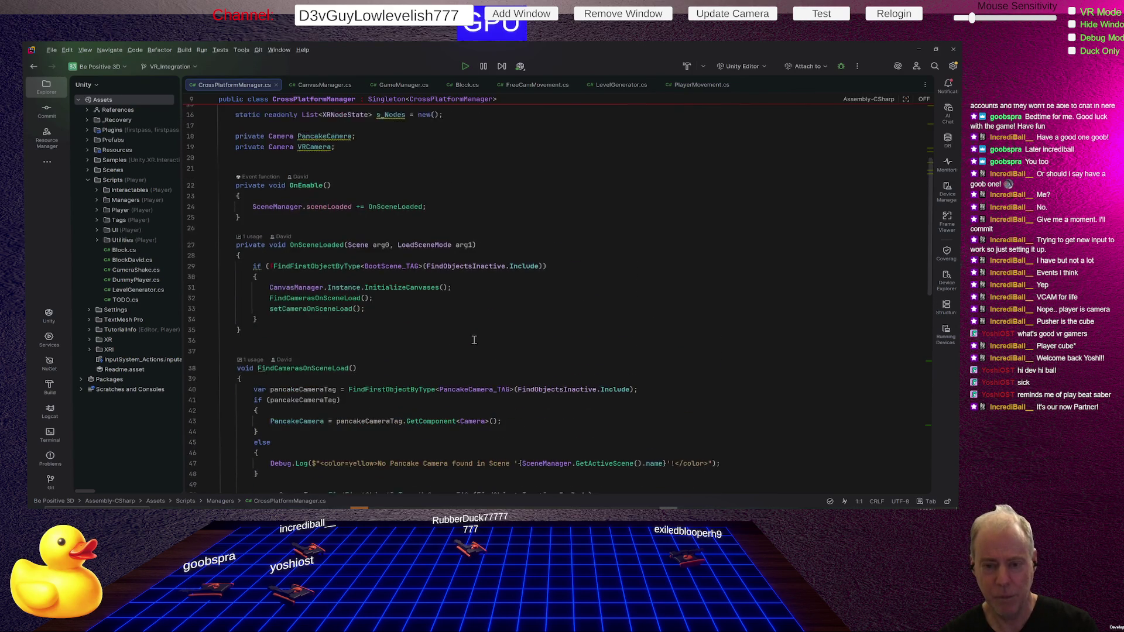
{"action": "scroll", "coordinate": [474, 340], "scroll_direction": "up", "scroll_amount": 2}
{"action": "scroll", "coordinate": [473, 340], "scroll_direction": "up", "scroll_amount": 2}
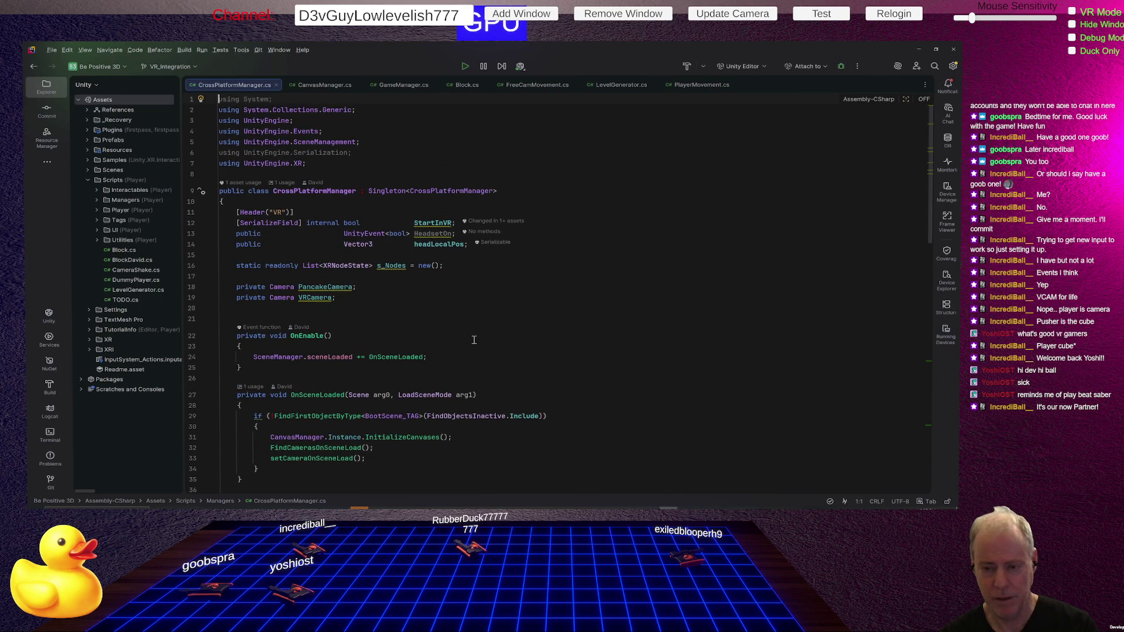
{"action": "left_click", "coordinate": [438, 233]}
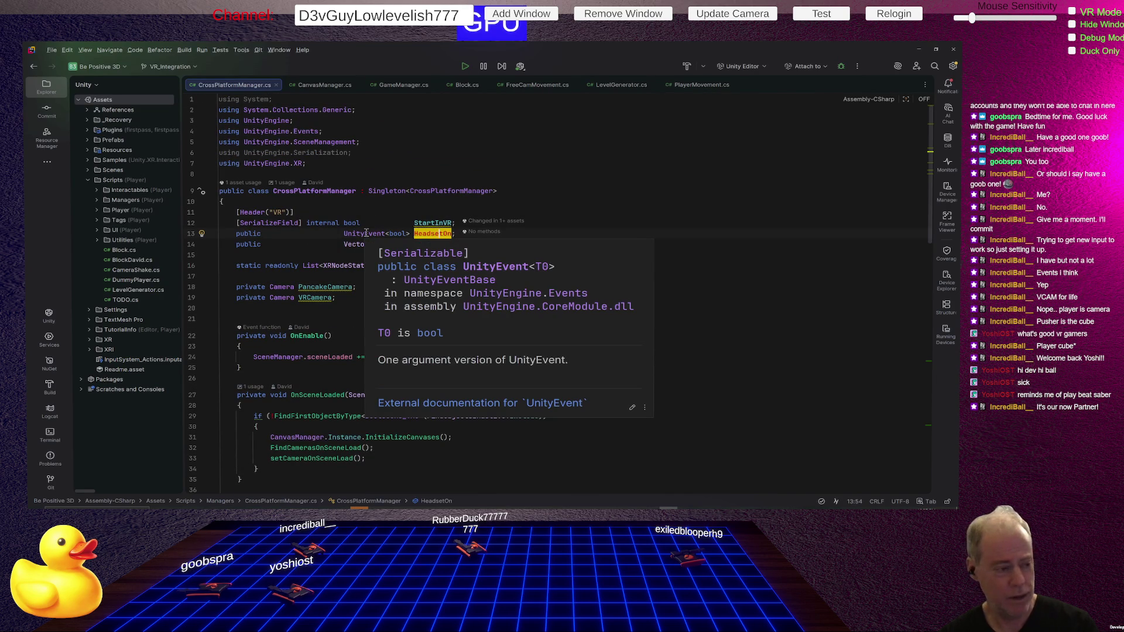
{"action": "left_click", "coordinate": [549, 231]}
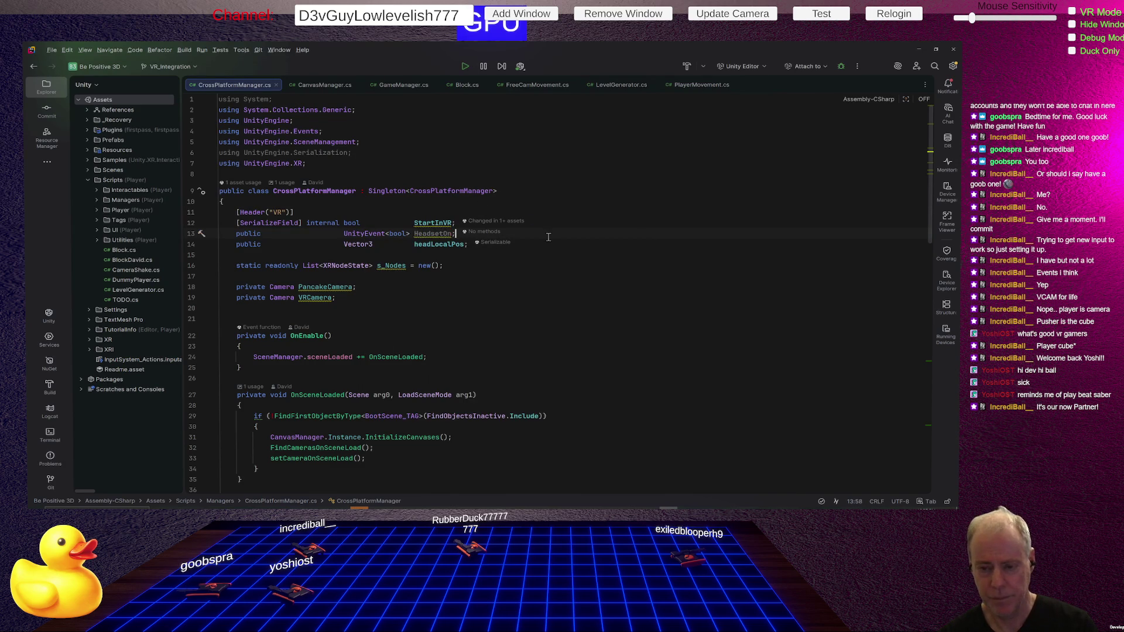
{"action": "left_click", "coordinate": [397, 268]}
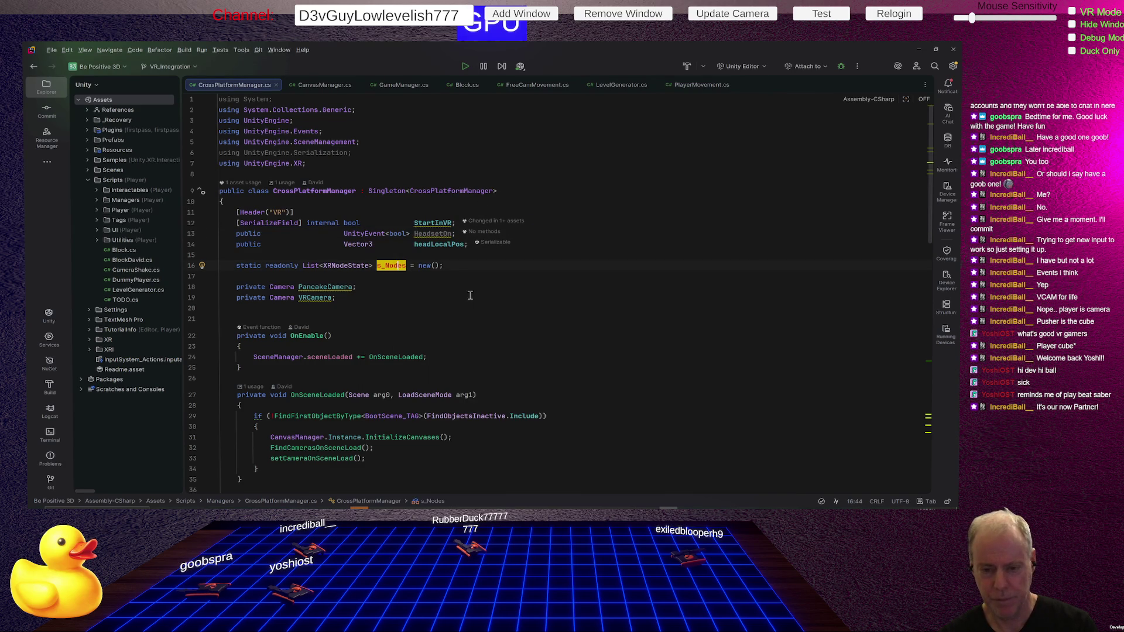
{"action": "scroll", "coordinate": [469, 295], "scroll_direction": "down", "scroll_amount": 5}
{"action": "scroll", "coordinate": [465, 299], "scroll_direction": "down", "scroll_amount": 5}
{"action": "scroll", "coordinate": [452, 303], "scroll_direction": "down", "scroll_amount": 5}
{"action": "scroll", "coordinate": [439, 308], "scroll_direction": "down", "scroll_amount": 5}
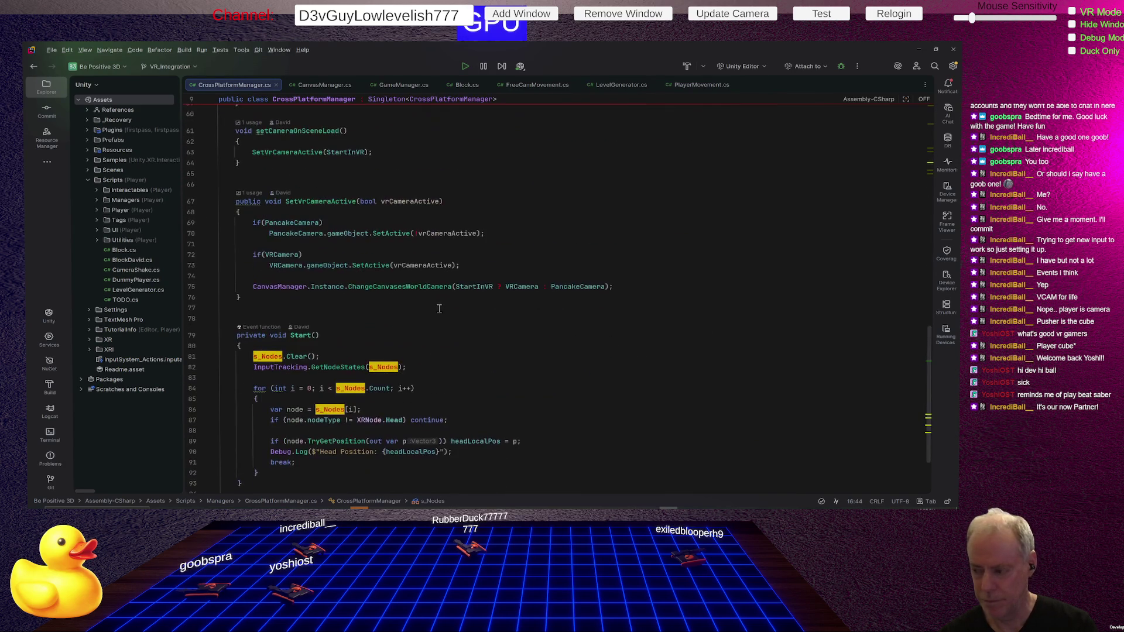
{"action": "scroll", "coordinate": [396, 281], "scroll_direction": "down", "scroll_amount": 2}
{"action": "scroll", "coordinate": [352, 259], "scroll_direction": "down", "scroll_amount": 1}
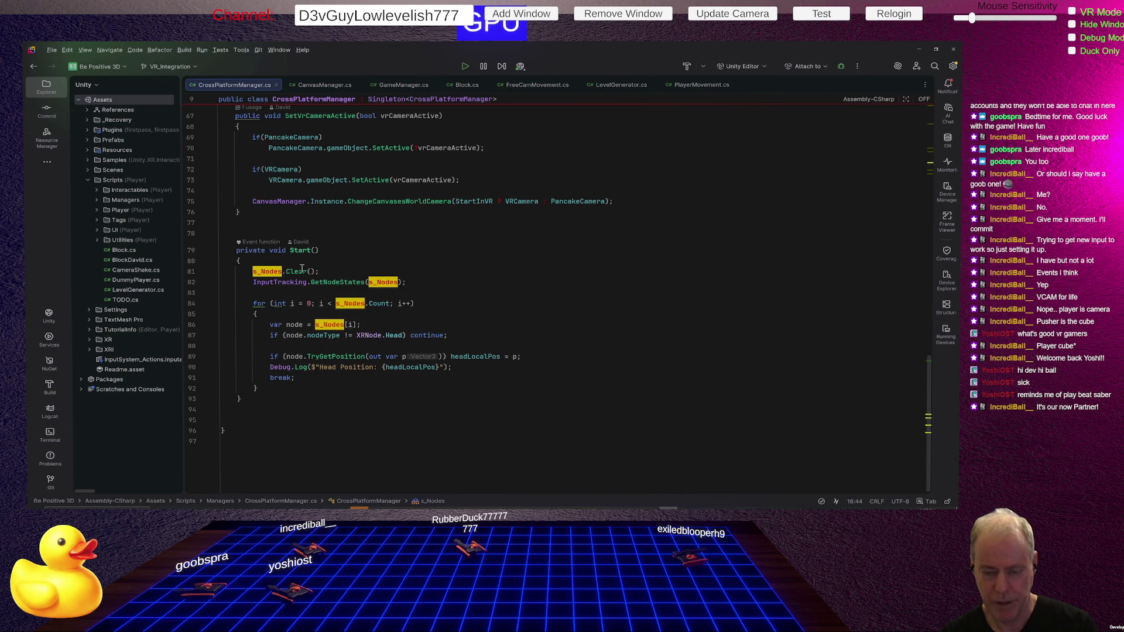
{"action": "left_click_drag", "start_coordinate": [298, 251], "coordinate": [393, 292]}
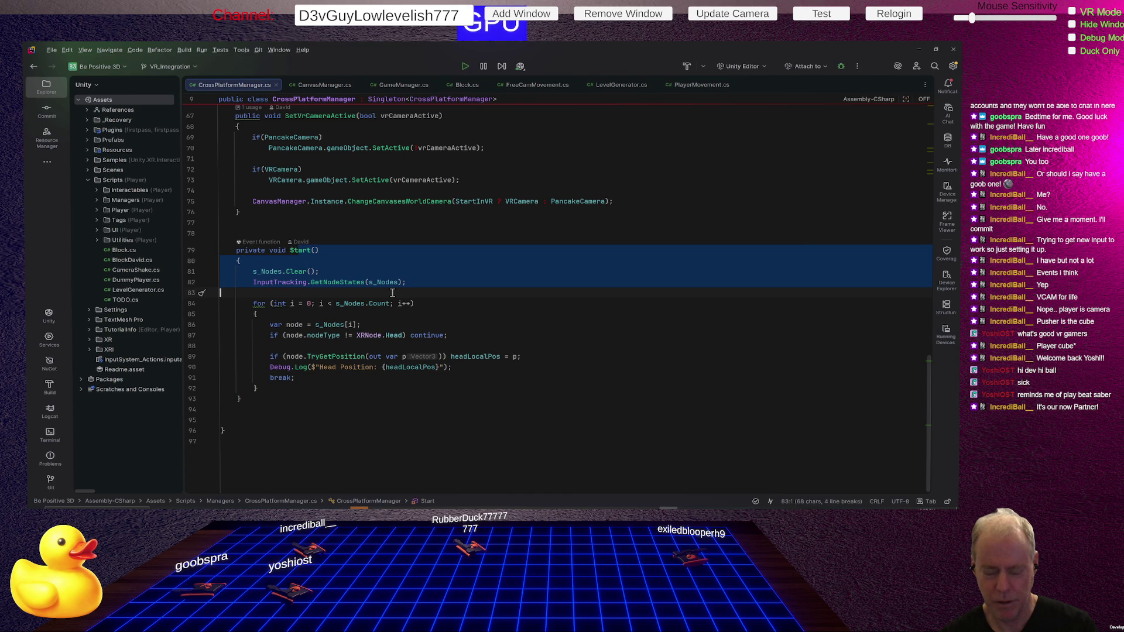
Step: Rename the Start method to Update so head tracking runs every frame, then switch to Unity to recompile
{"action": "left_click", "coordinate": [280, 406]}
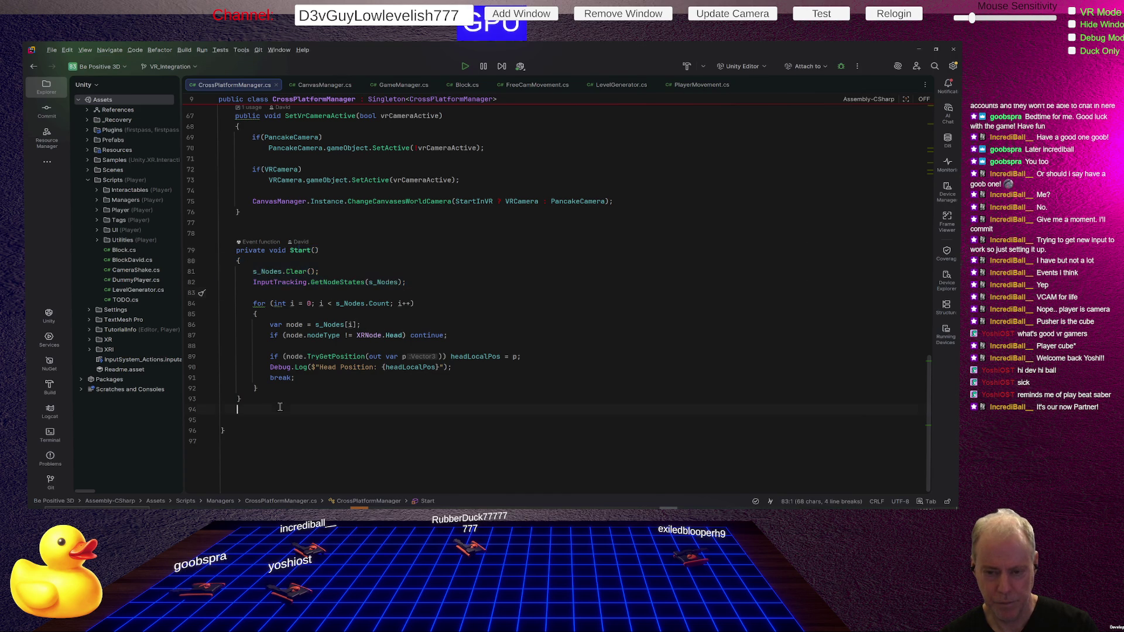
{"action": "double_click", "coordinate": [299, 250]}
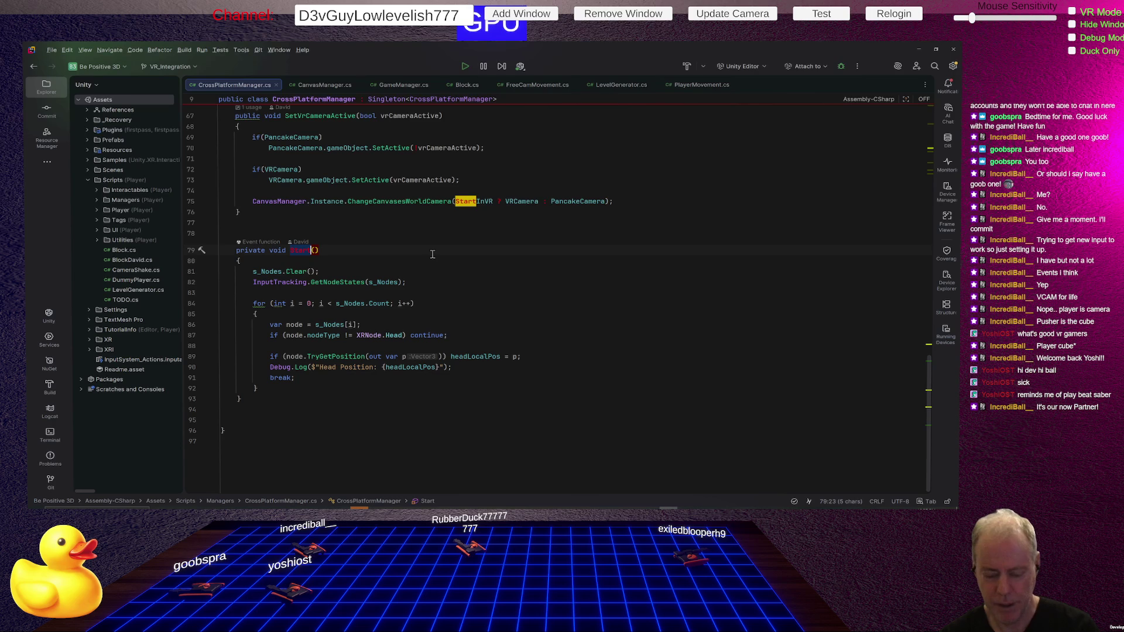
{"action": "type", "text": "Upd"}
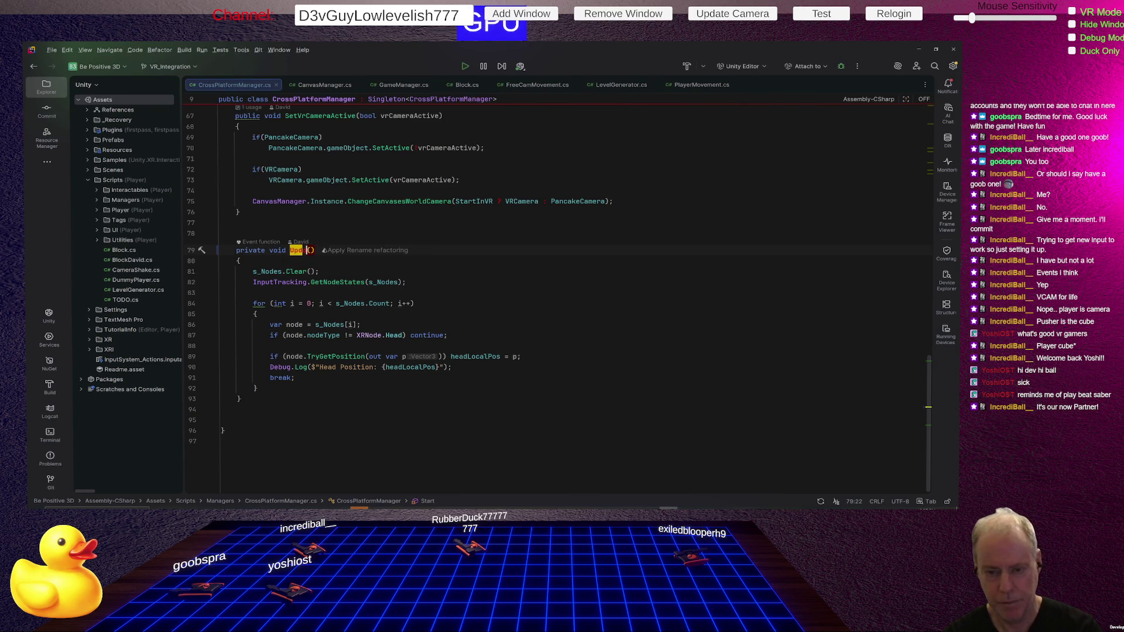
{"action": "type", "text": "ate"}
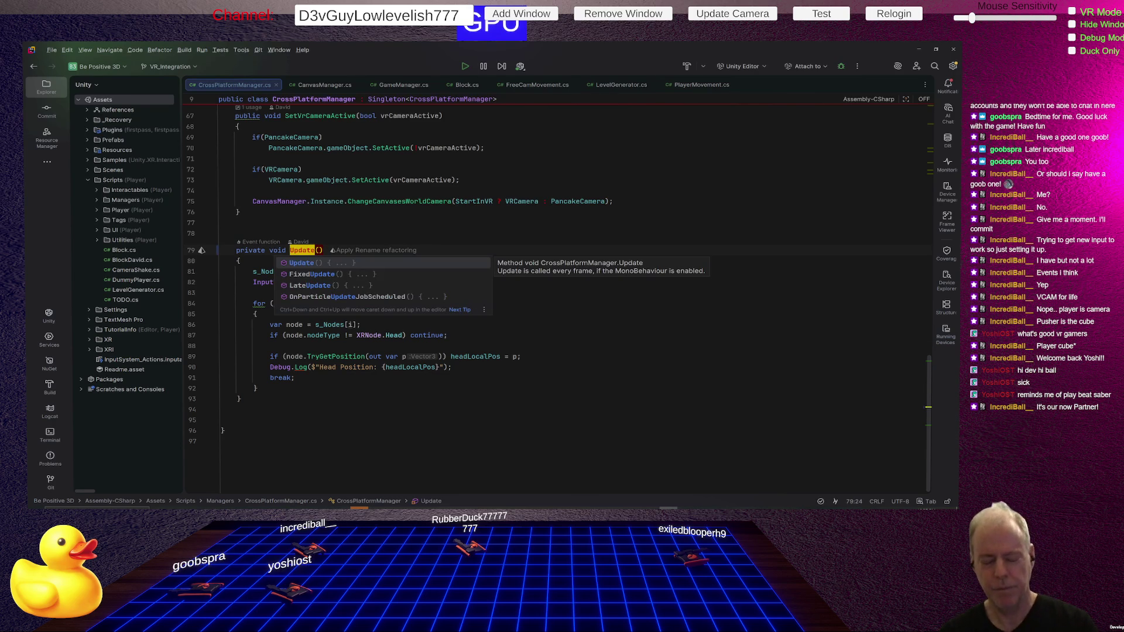
{"action": "key", "text": "Escape"}
{"action": "key", "text": "Down"}
{"action": "key", "text": "Down"}
{"action": "key", "text": "Down"}
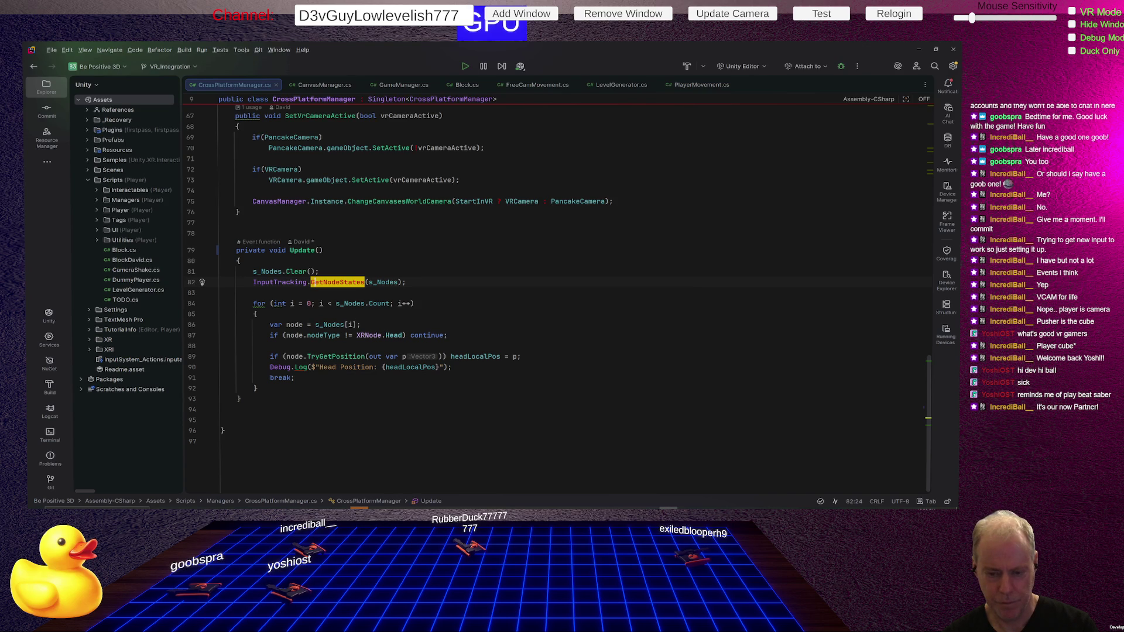
{"action": "key", "text": "alt+Tab"}
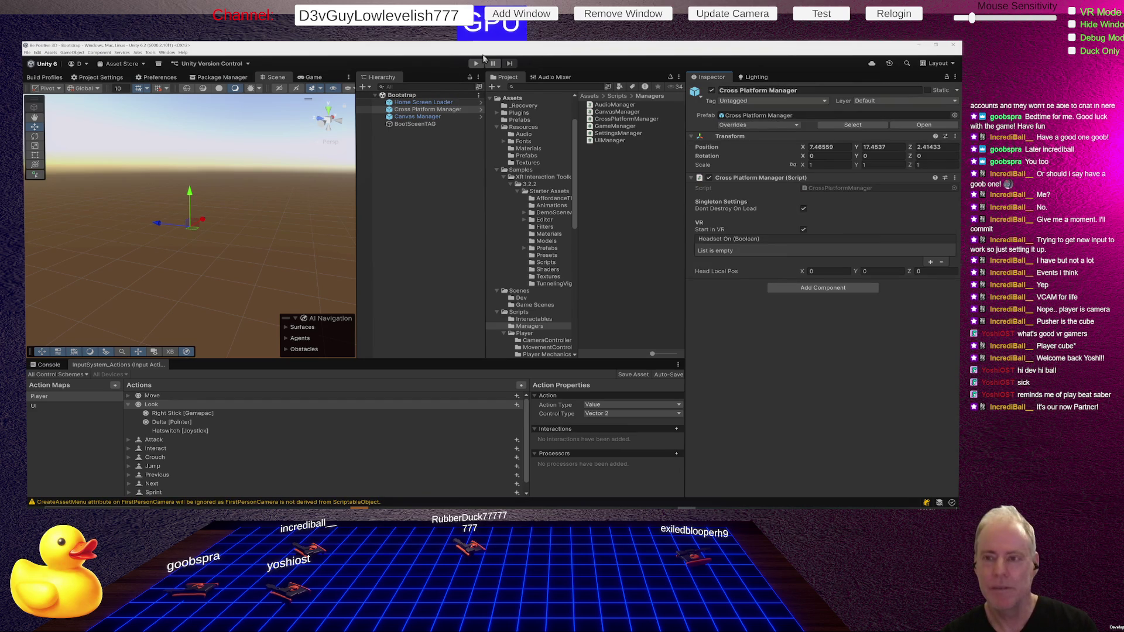
Step: Run the game to the Be Positive title menu with the Console showing, then stop play mode
{"action": "left_click", "coordinate": [476, 64]}
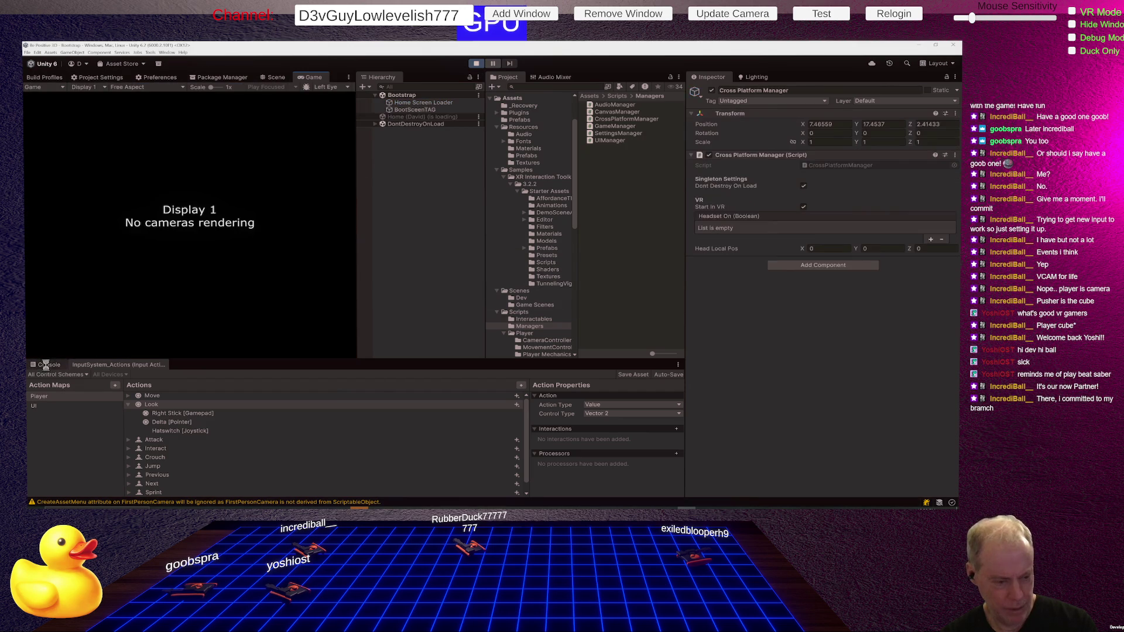
{"action": "left_click", "coordinate": [47, 365]}
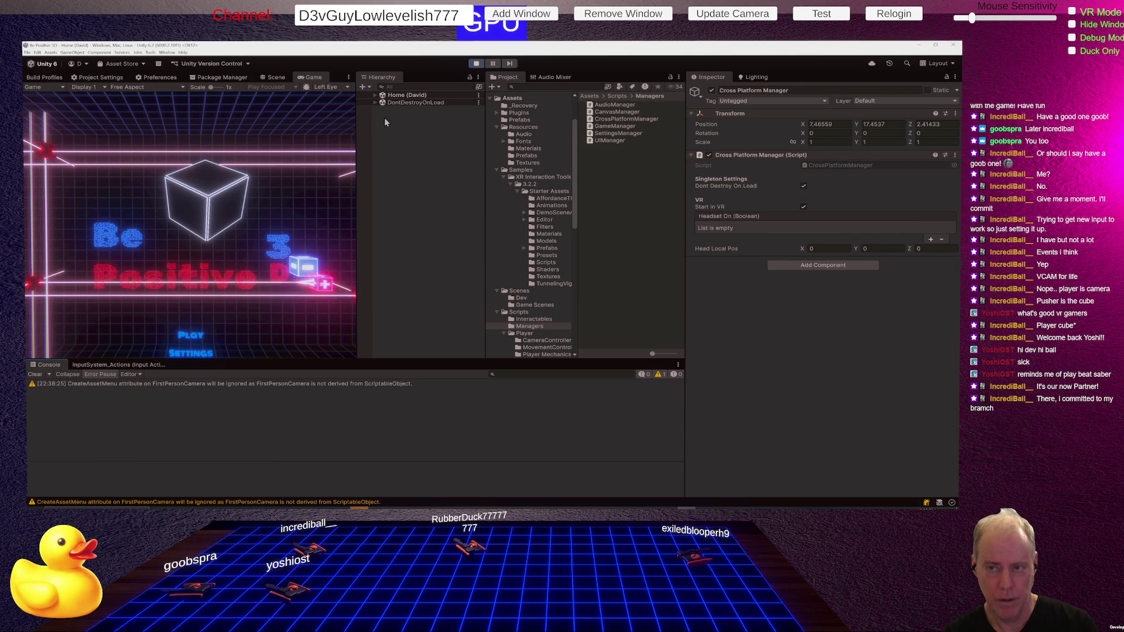
{"action": "left_click", "coordinate": [477, 62]}
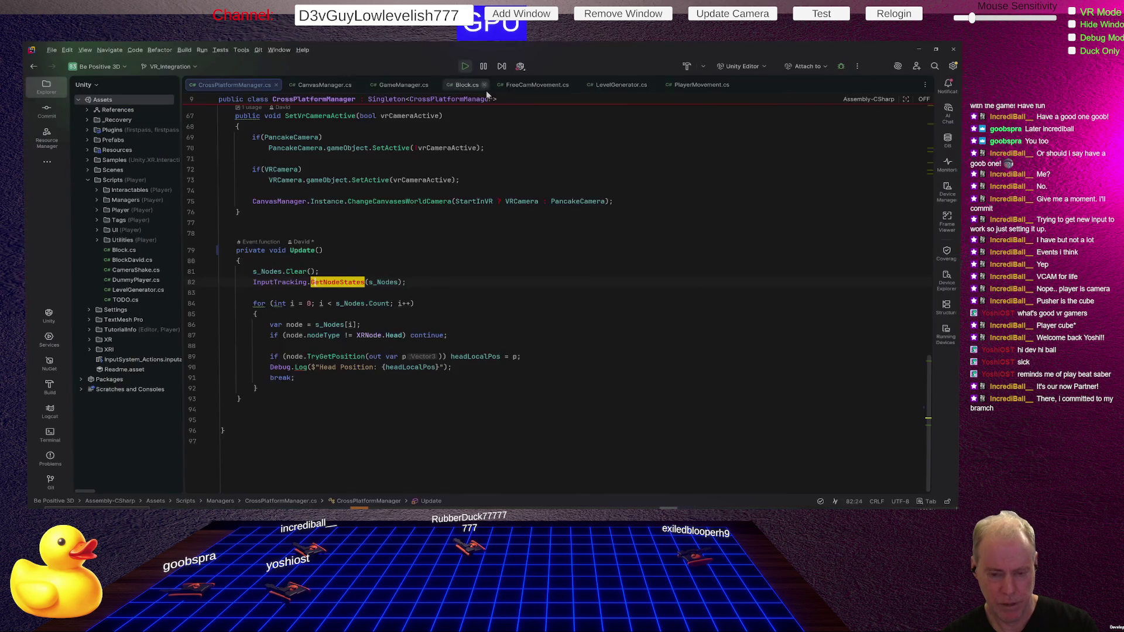
Step: Back in Rider, put a breakpoint on the GetNodeStates call in Update
{"action": "key", "text": "alt+Tab"}
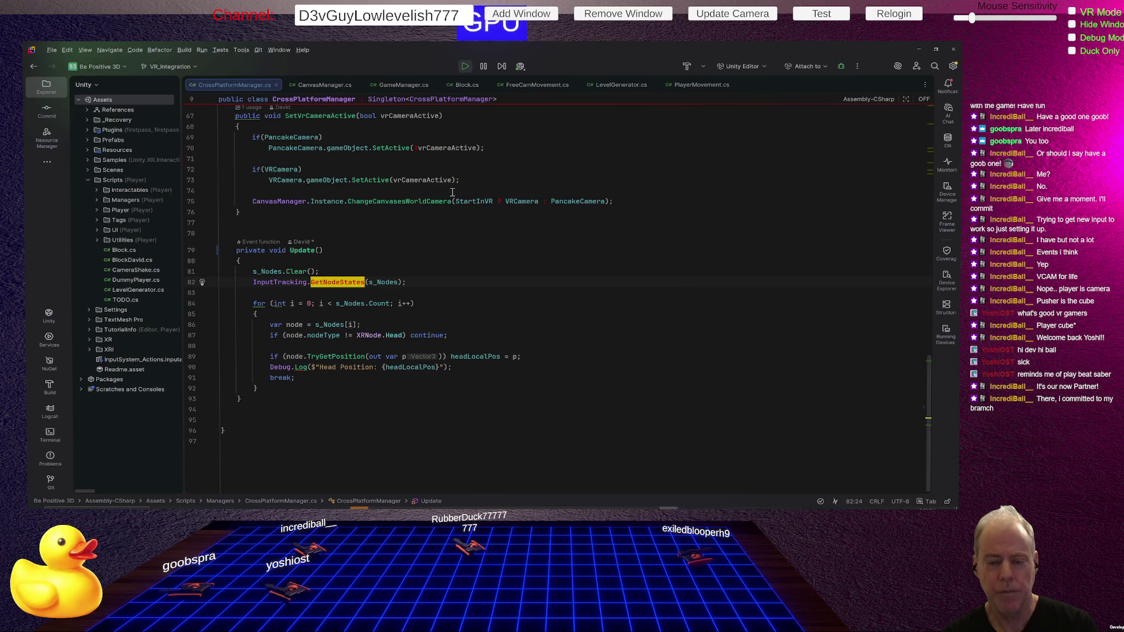
{"action": "left_click", "coordinate": [191, 282]}
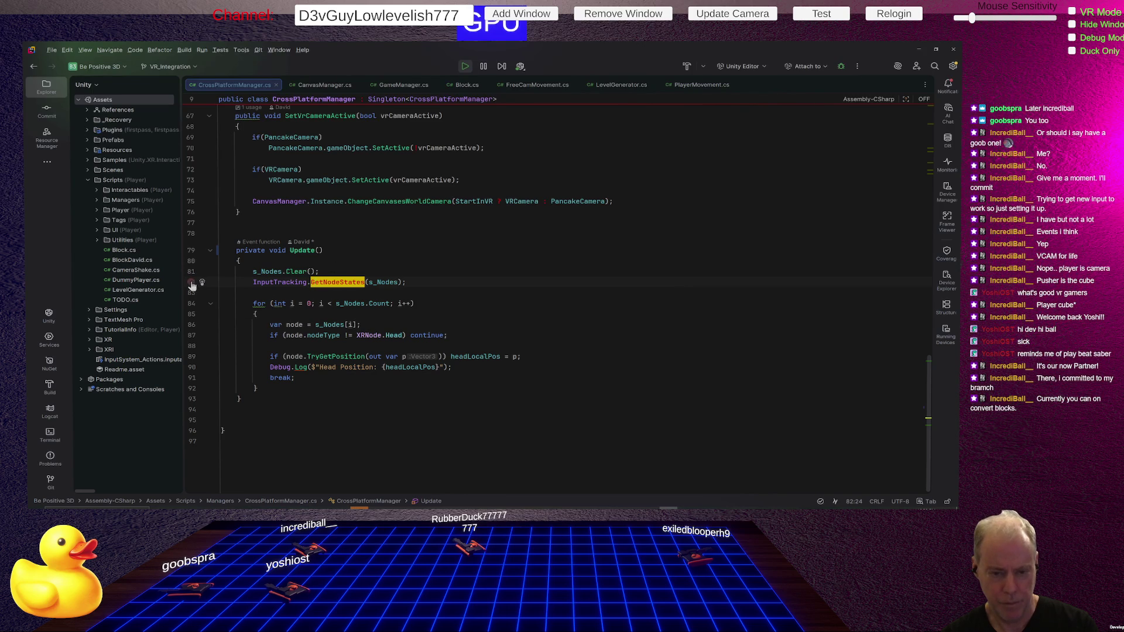
{"action": "mouse_move", "coordinate": [133, 84]}
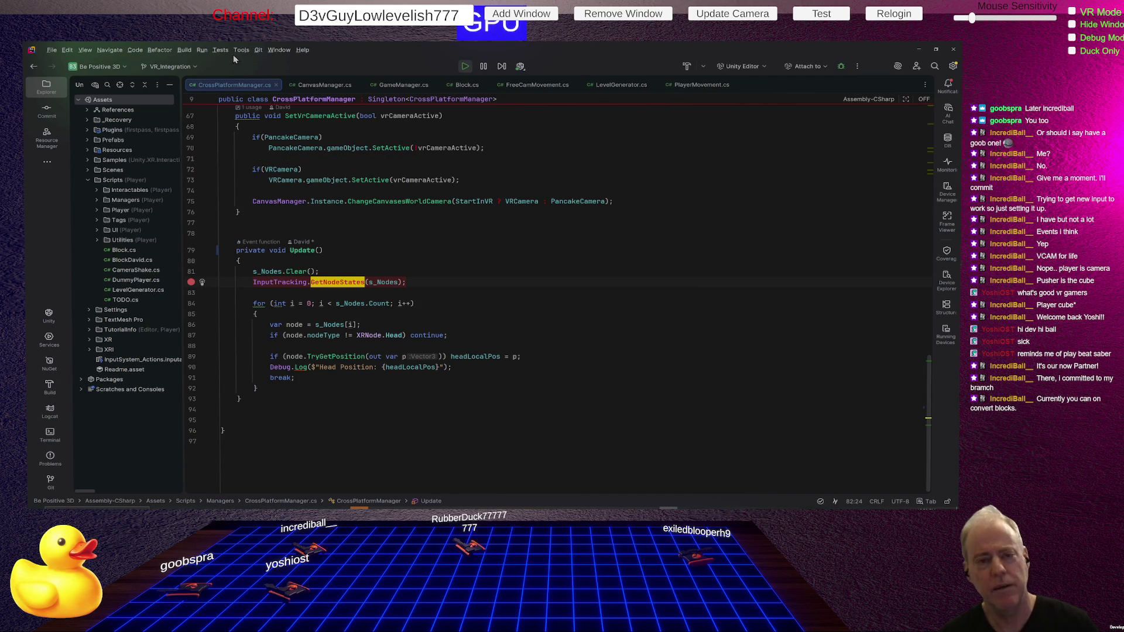
{"action": "left_click", "coordinate": [185, 50]}
{"action": "left_click", "coordinate": [186, 50]}
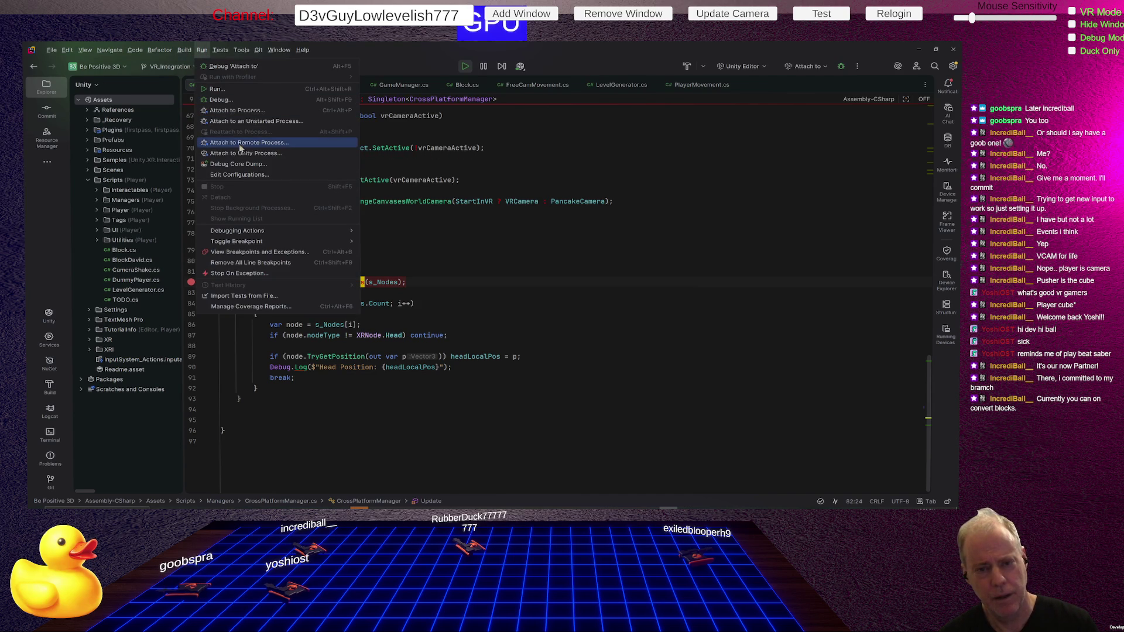
Step: Attach the debugger to the running Unity.exe process and add a breakpoint on the s_Nodes clearing line
{"action": "left_click", "coordinate": [244, 154]}
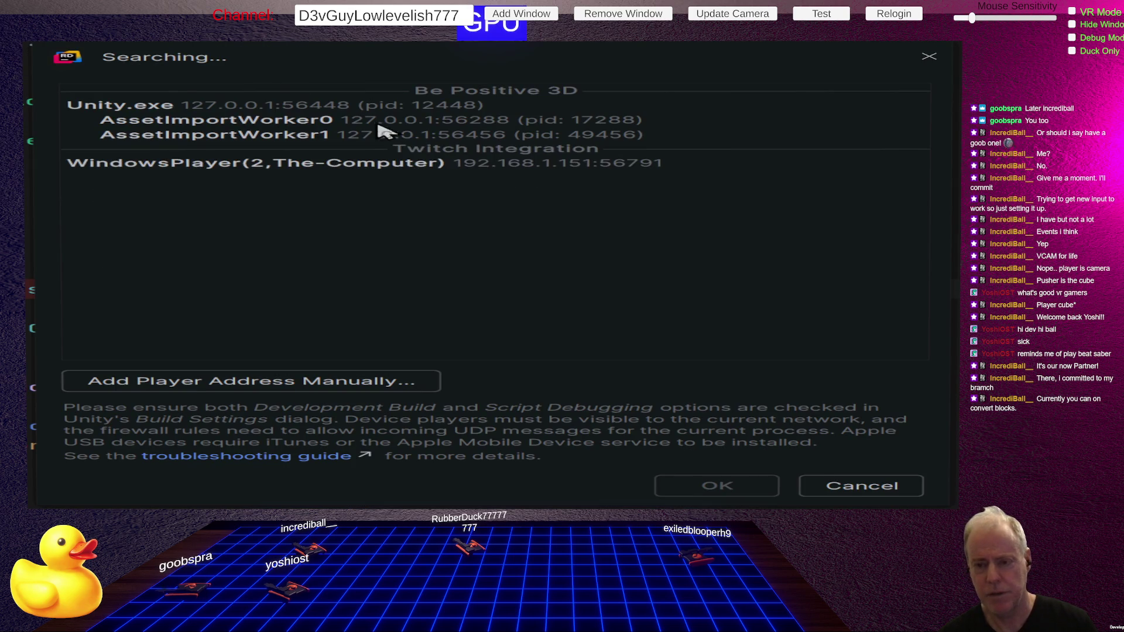
{"action": "left_click", "coordinate": [248, 106]}
{"action": "left_click", "coordinate": [717, 486]}
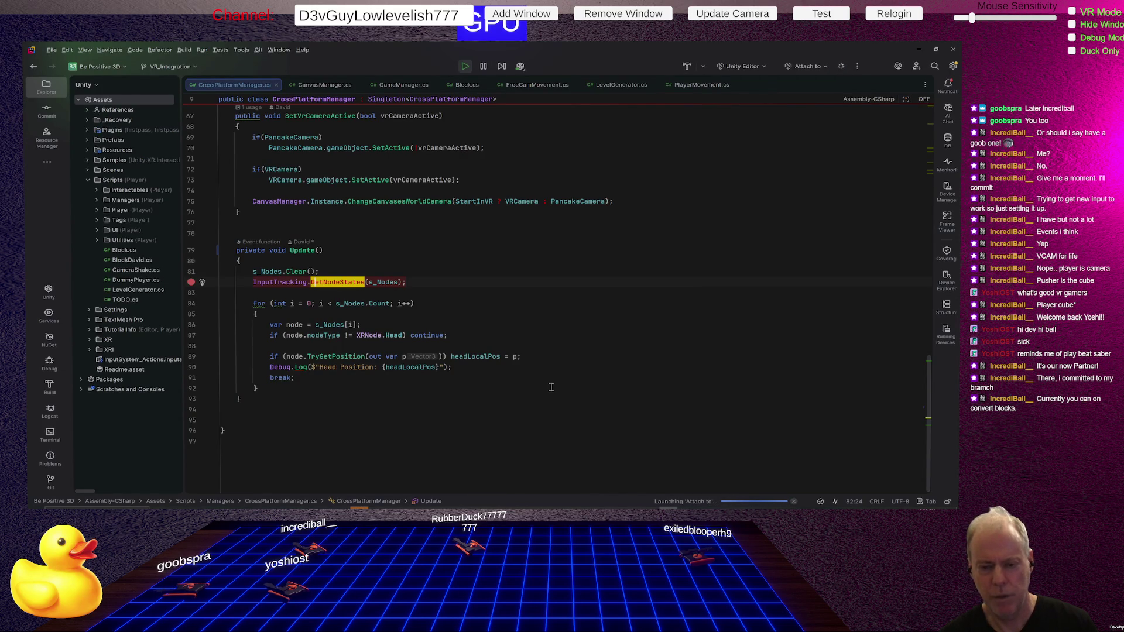
{"action": "left_click", "coordinate": [191, 271]}
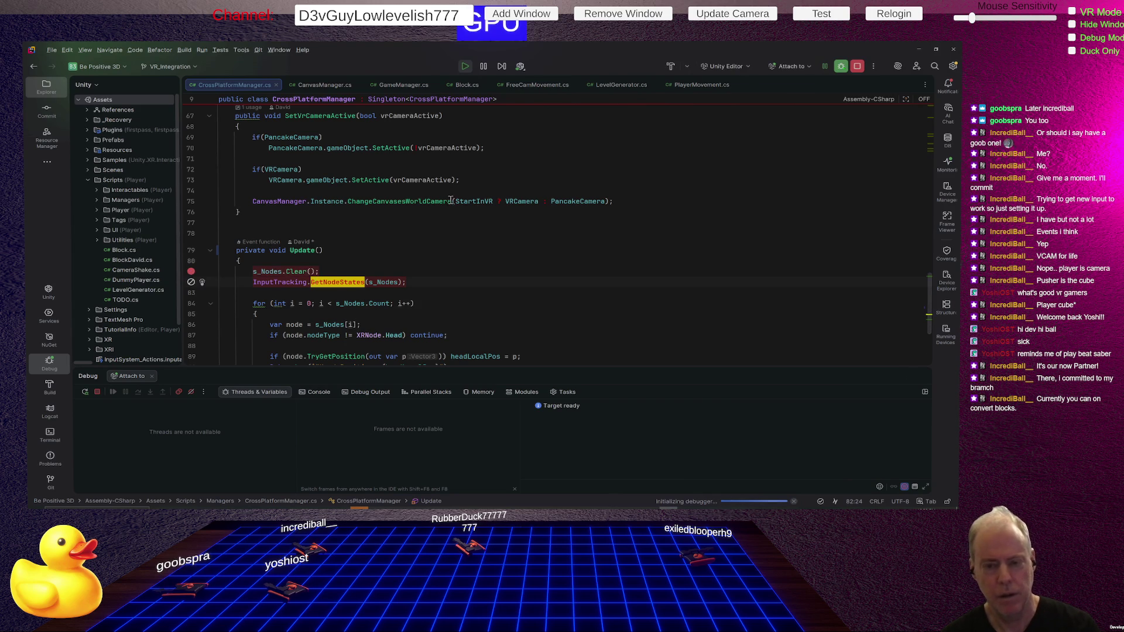
{"action": "scroll", "coordinate": [431, 204], "scroll_direction": "up", "scroll_amount": 1}
{"action": "scroll", "coordinate": [444, 201], "scroll_direction": "up", "scroll_amount": 1}
{"action": "scroll", "coordinate": [455, 198], "scroll_direction": "up", "scroll_amount": 2}
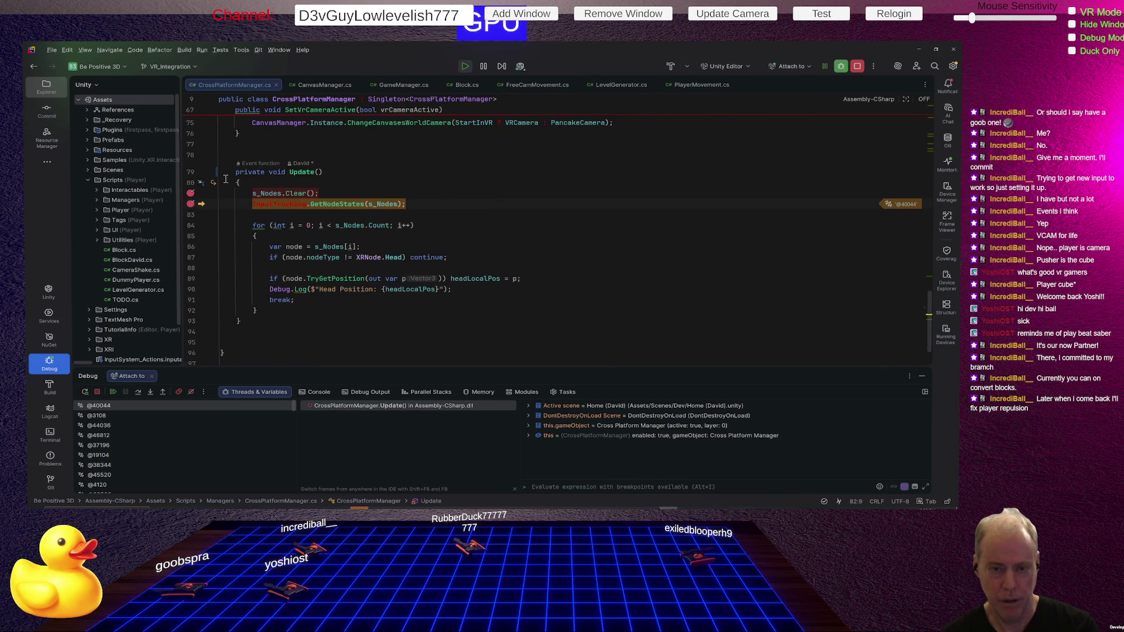
Step: Remove the hit breakpoints on the clearing line and line 210, resuming after each
{"action": "left_click", "coordinate": [190, 192]}
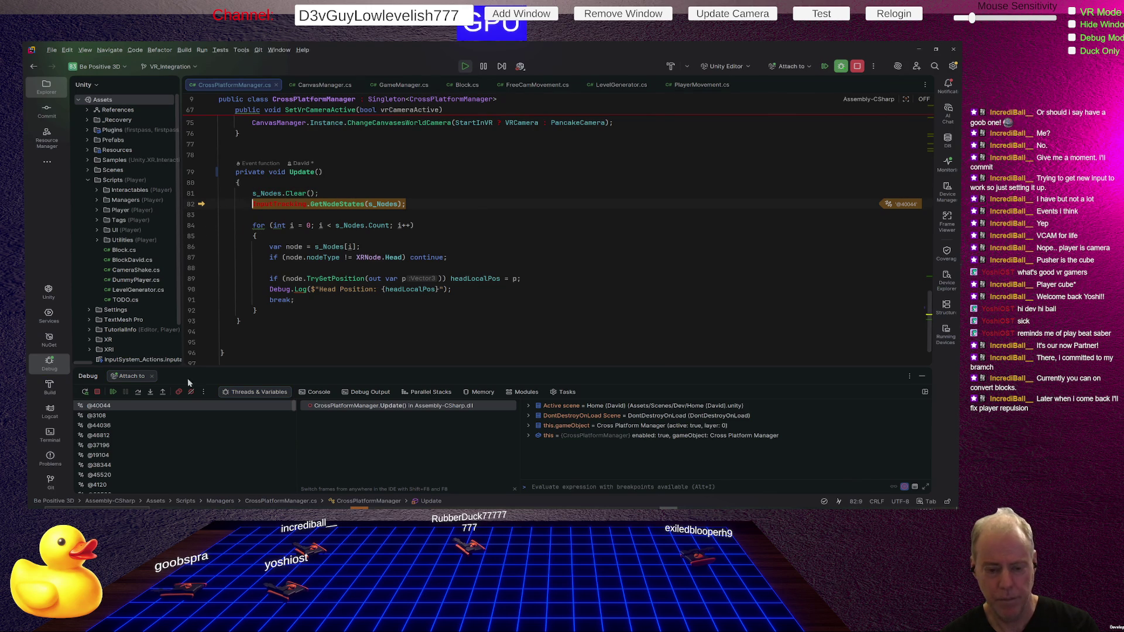
{"action": "left_click", "coordinate": [114, 393]}
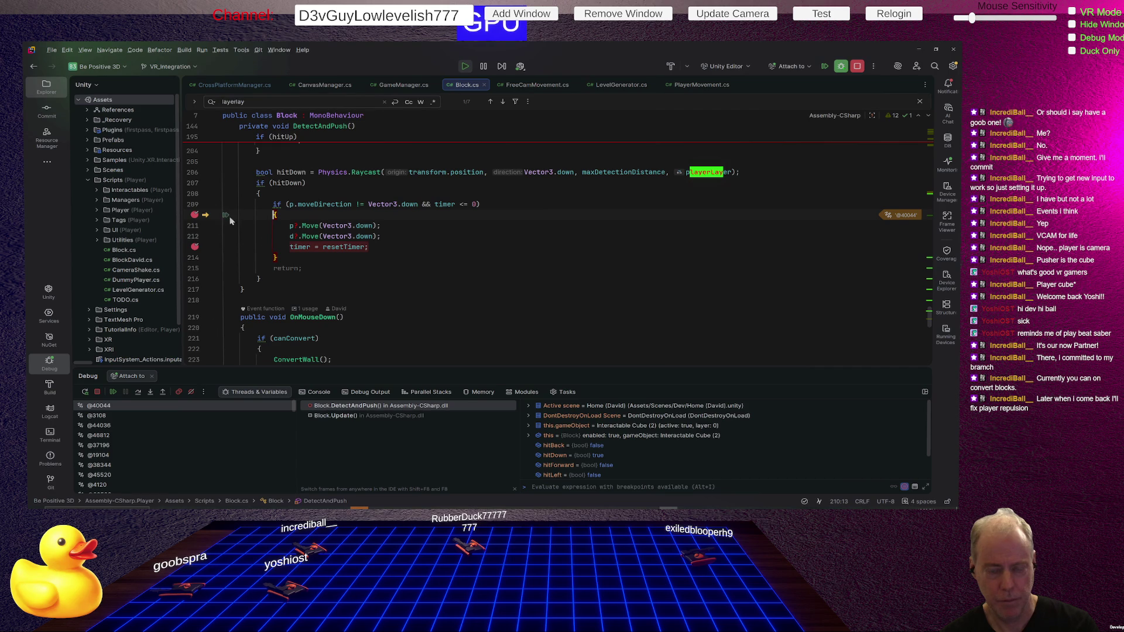
{"action": "left_click", "coordinate": [196, 215]}
{"action": "left_click", "coordinate": [116, 391]}
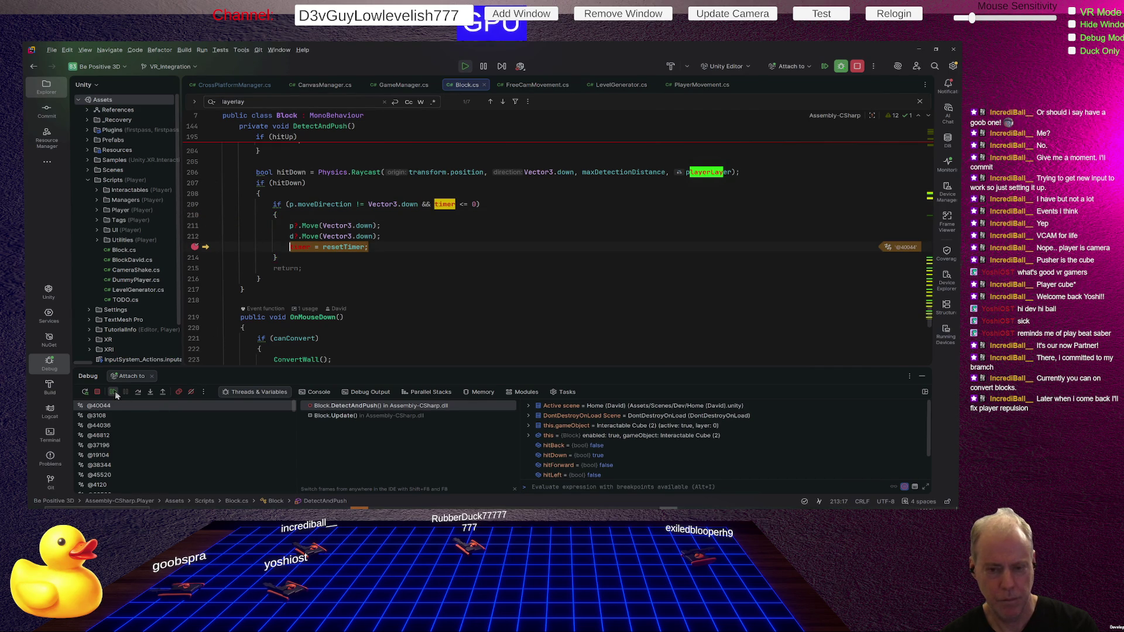
Step: Remove the breakpoints on lines 213 and 161, resume, and return to the CrossPlatformManager script
{"action": "left_click", "coordinate": [195, 248]}
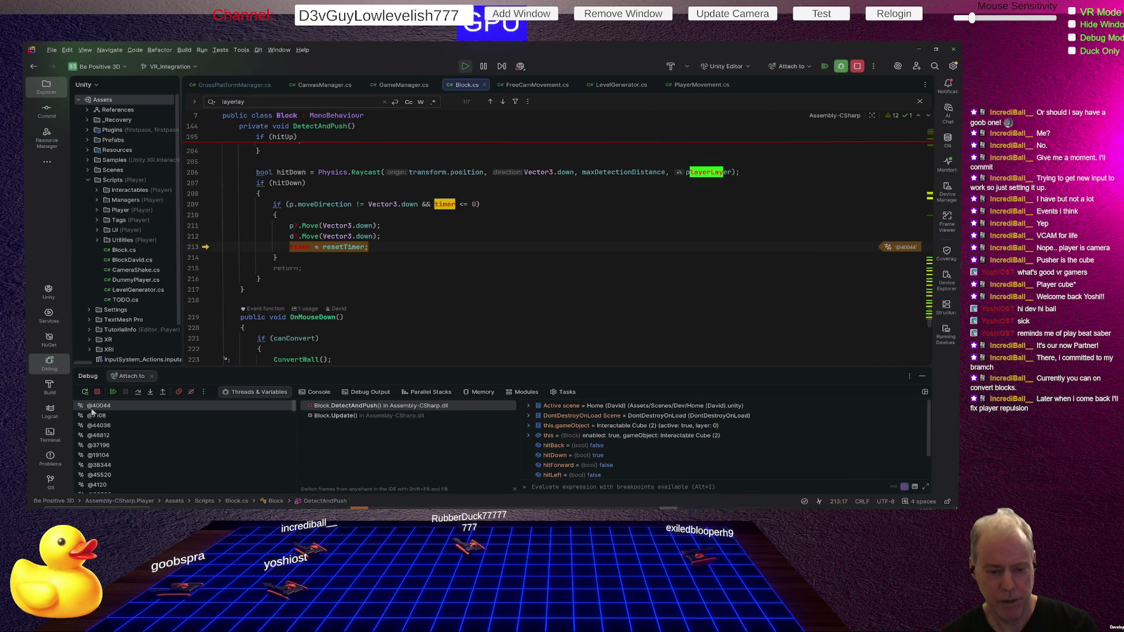
{"action": "left_click", "coordinate": [112, 392]}
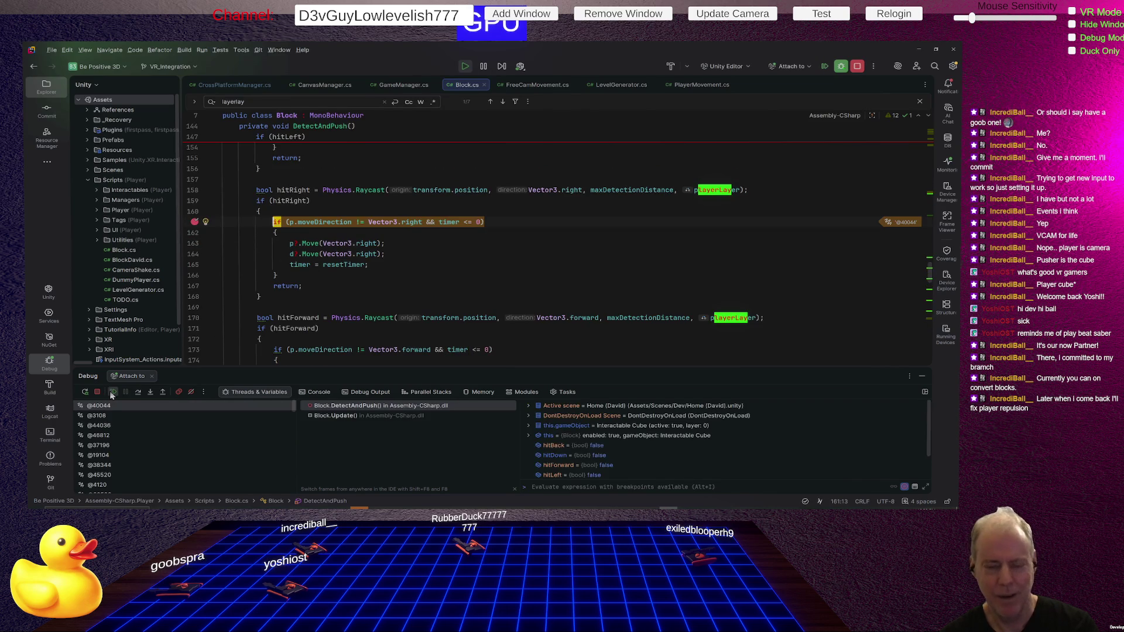
{"action": "left_click", "coordinate": [194, 223]}
{"action": "left_click", "coordinate": [112, 392]}
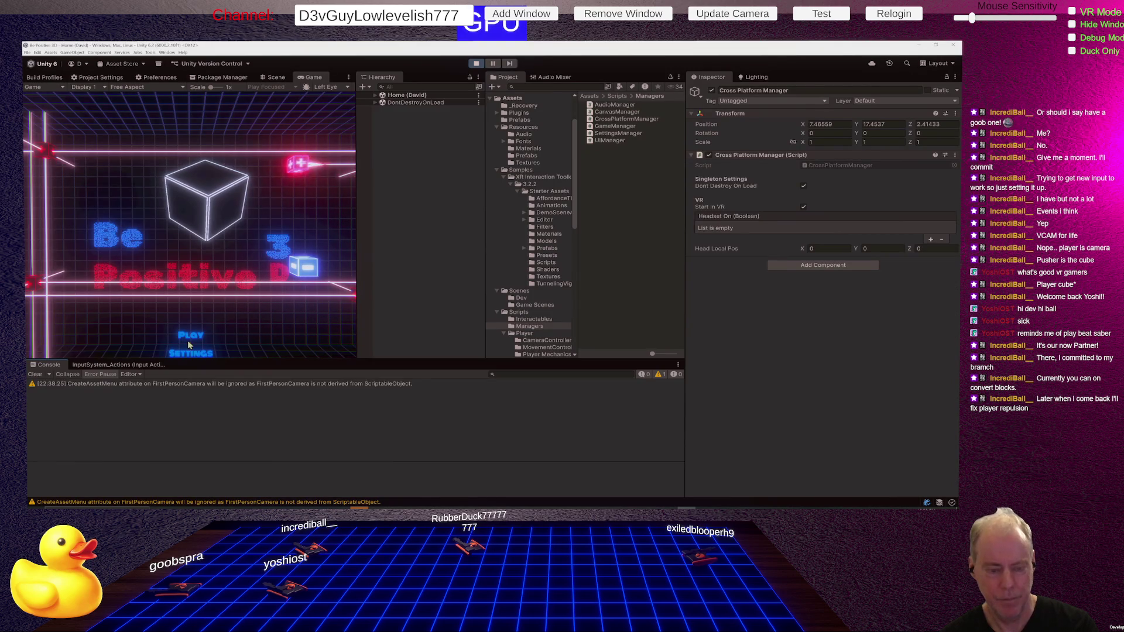
{"action": "key", "text": "alt+Tab"}
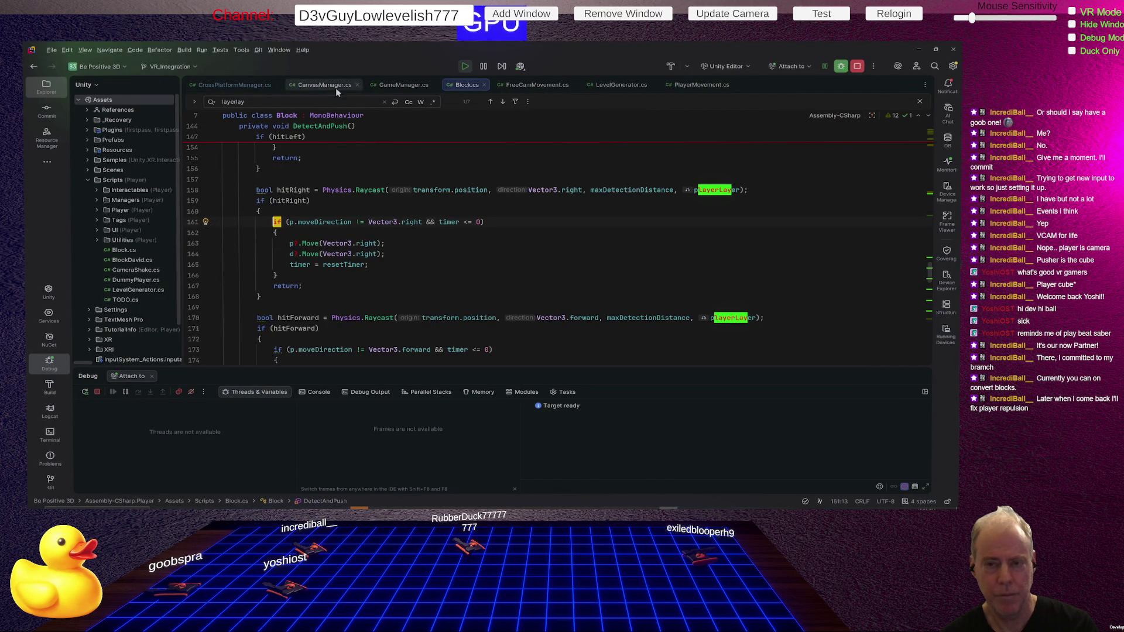
{"action": "left_click", "coordinate": [257, 87]}
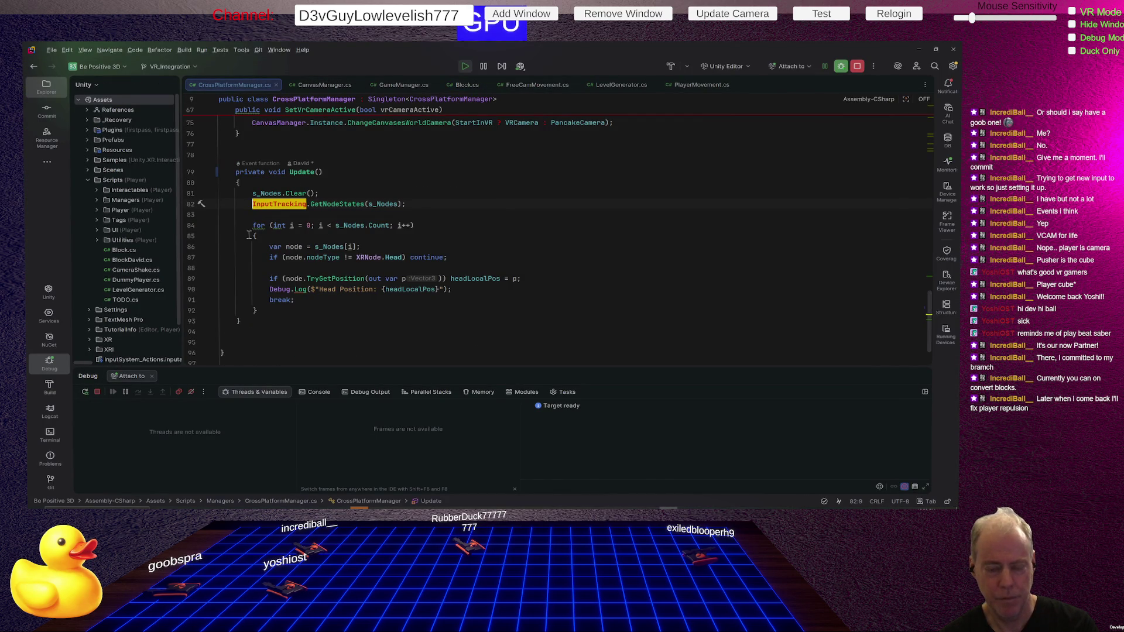
Step: Pause on the head-tracking loop line, then on the GetNodeStates call at line 81, clearing each after it hits
{"action": "left_click", "coordinate": [191, 225]}
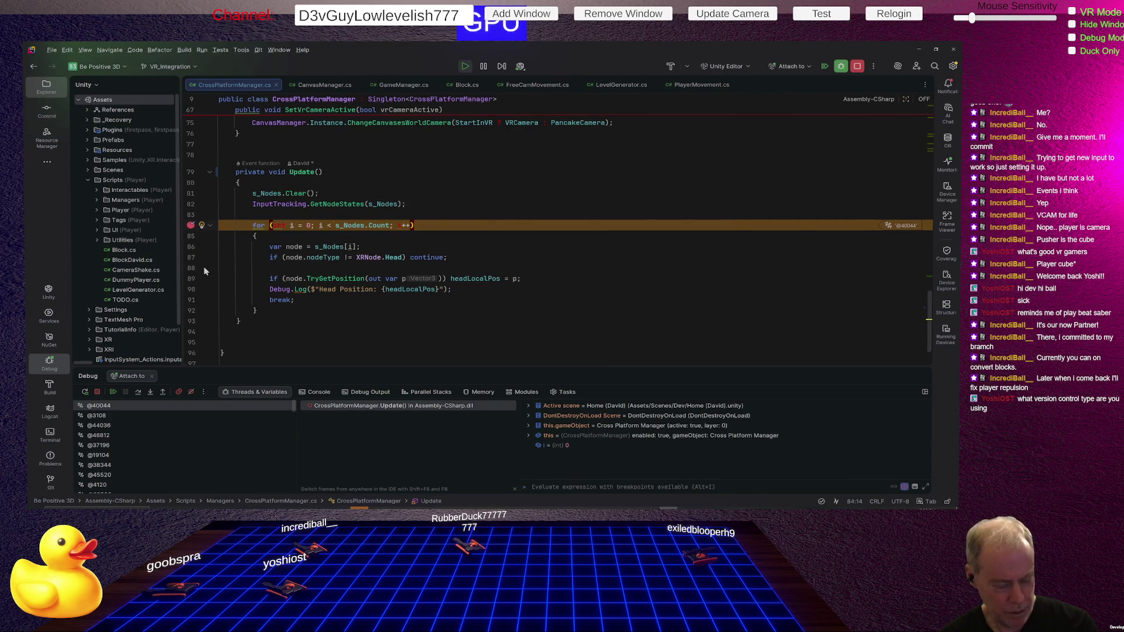
{"action": "left_click", "coordinate": [191, 226]}
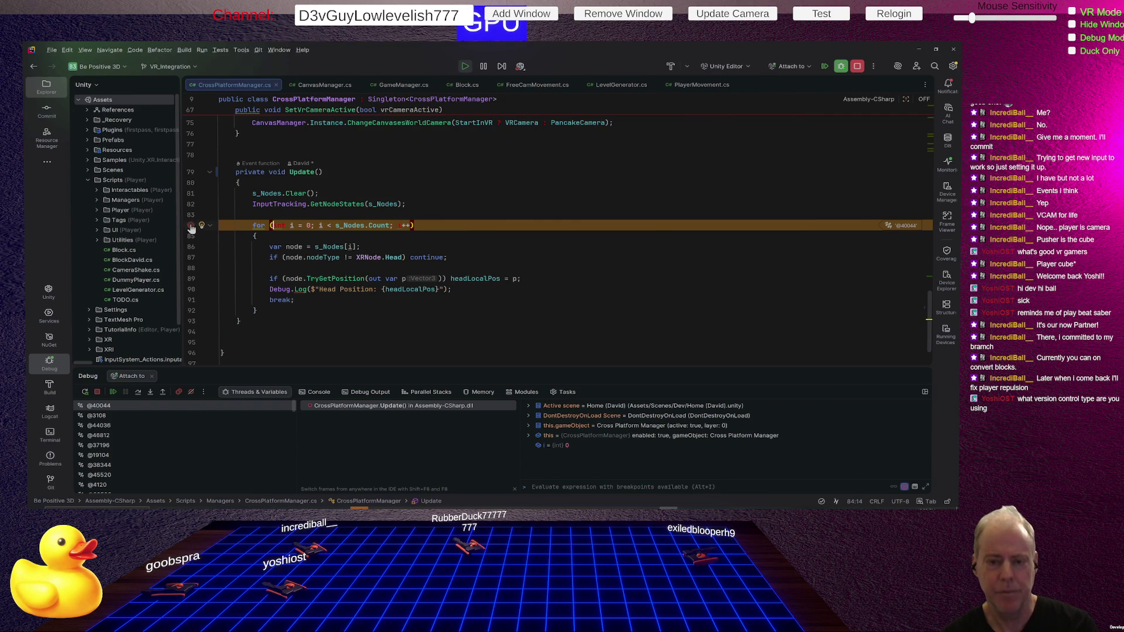
{"action": "left_click", "coordinate": [190, 193]}
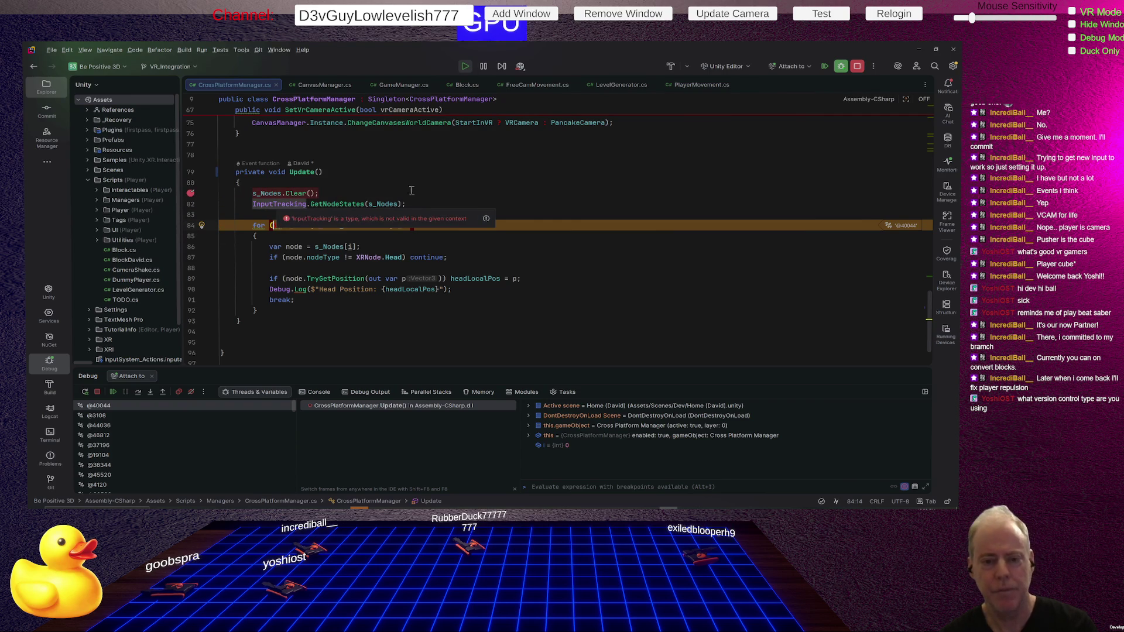
{"action": "left_click", "coordinate": [113, 392]}
{"action": "left_click", "coordinate": [191, 194]}
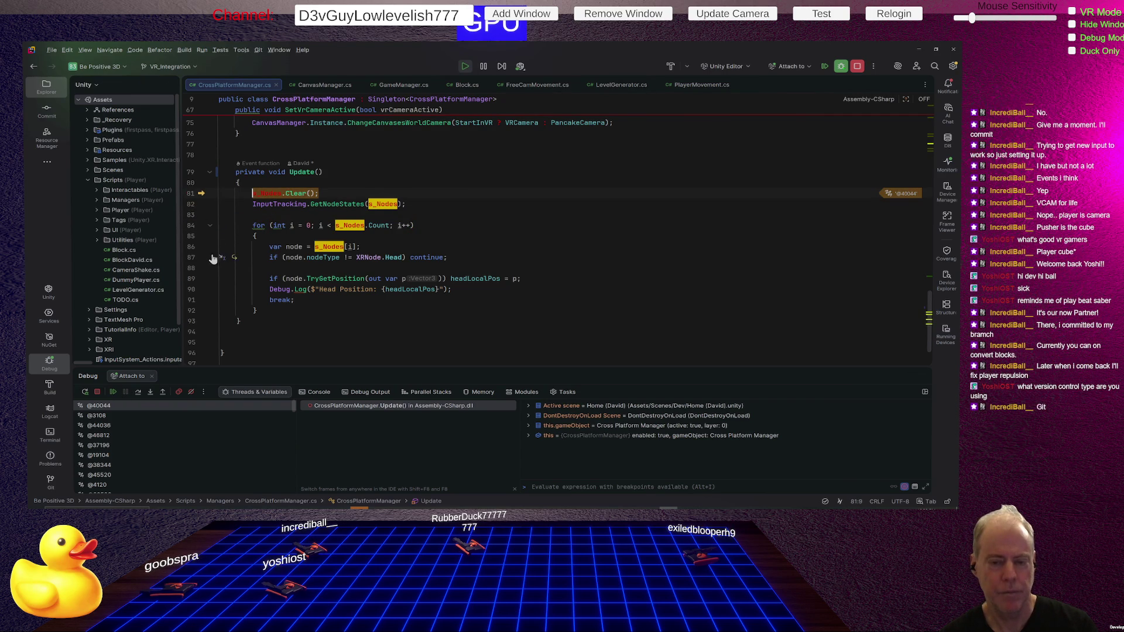
Step: Pause on the node lookup at line 86, inspect it, then clear it and let the game keep running
{"action": "left_click", "coordinate": [191, 249]}
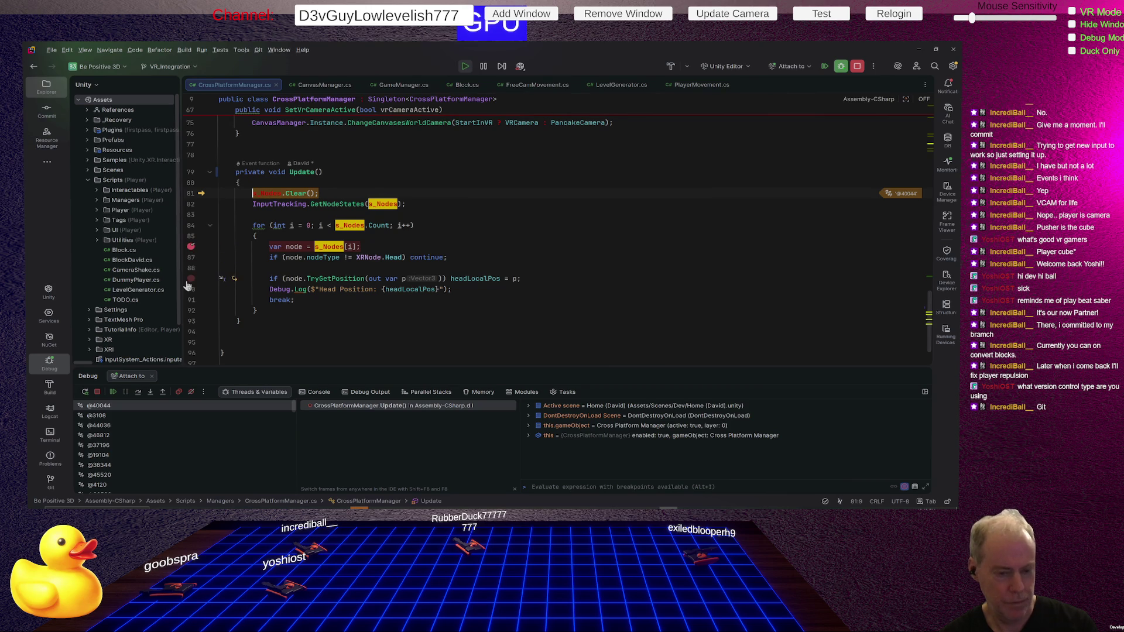
{"action": "left_click", "coordinate": [112, 392]}
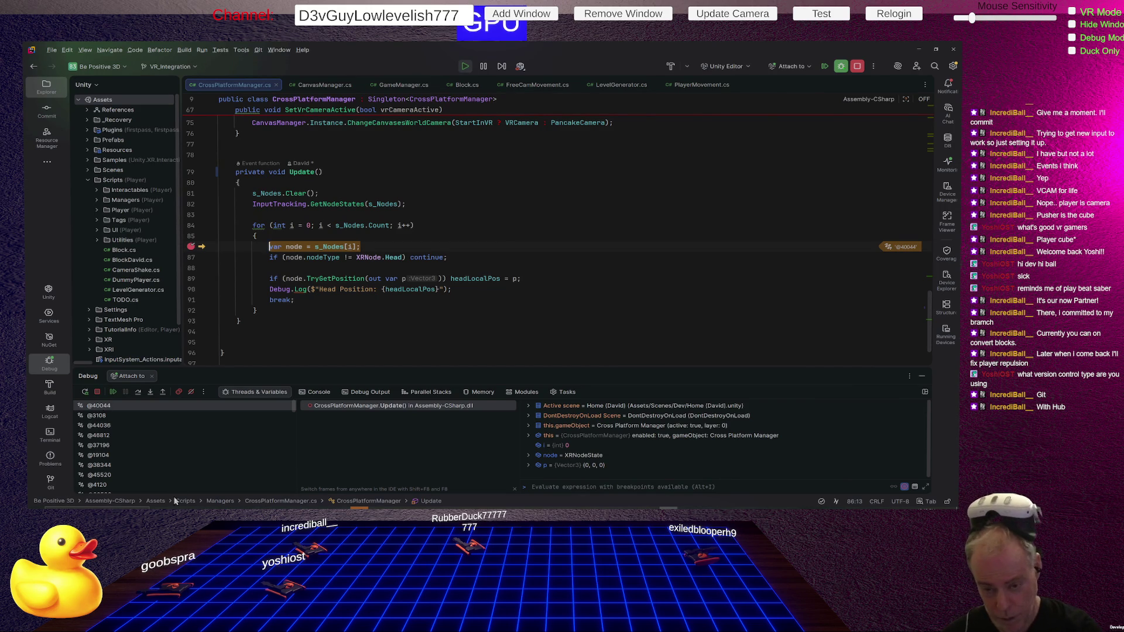
{"action": "left_click", "coordinate": [193, 248]}
{"action": "left_click", "coordinate": [113, 392]}
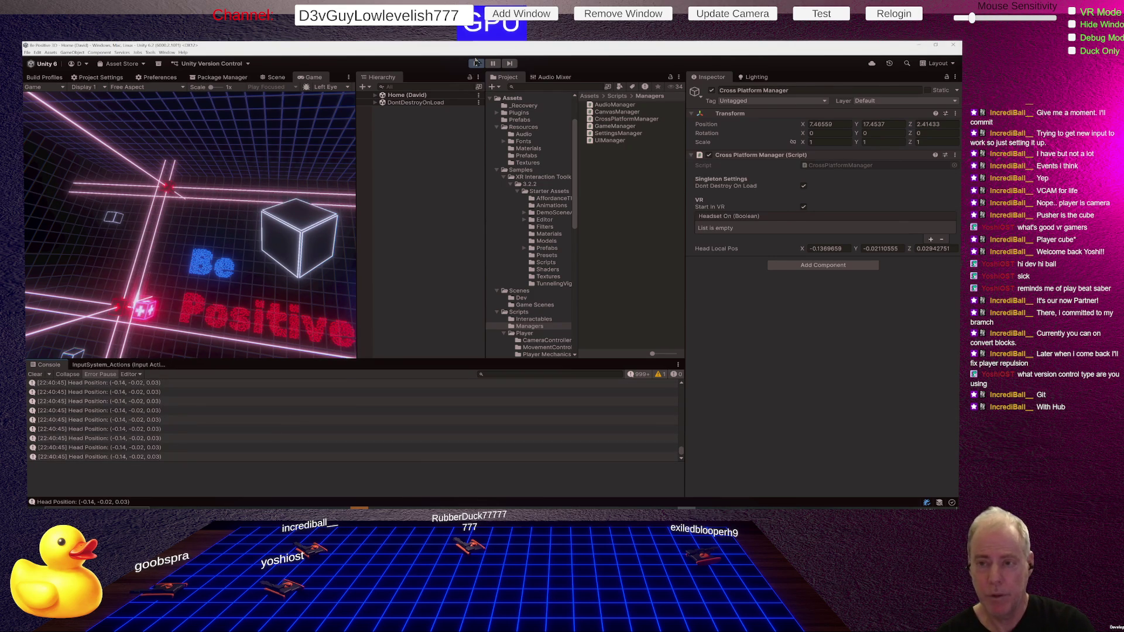
Step: Exit play mode in Unity and switch back to Rider
{"action": "left_click", "coordinate": [478, 66]}
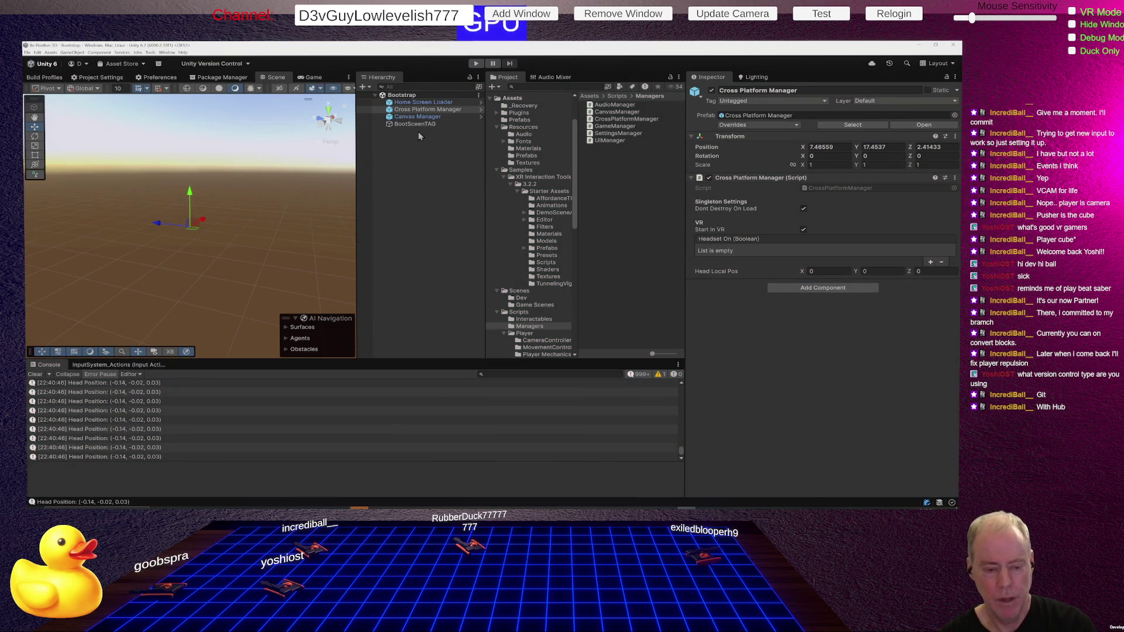
{"action": "key", "text": "alt+Tab"}
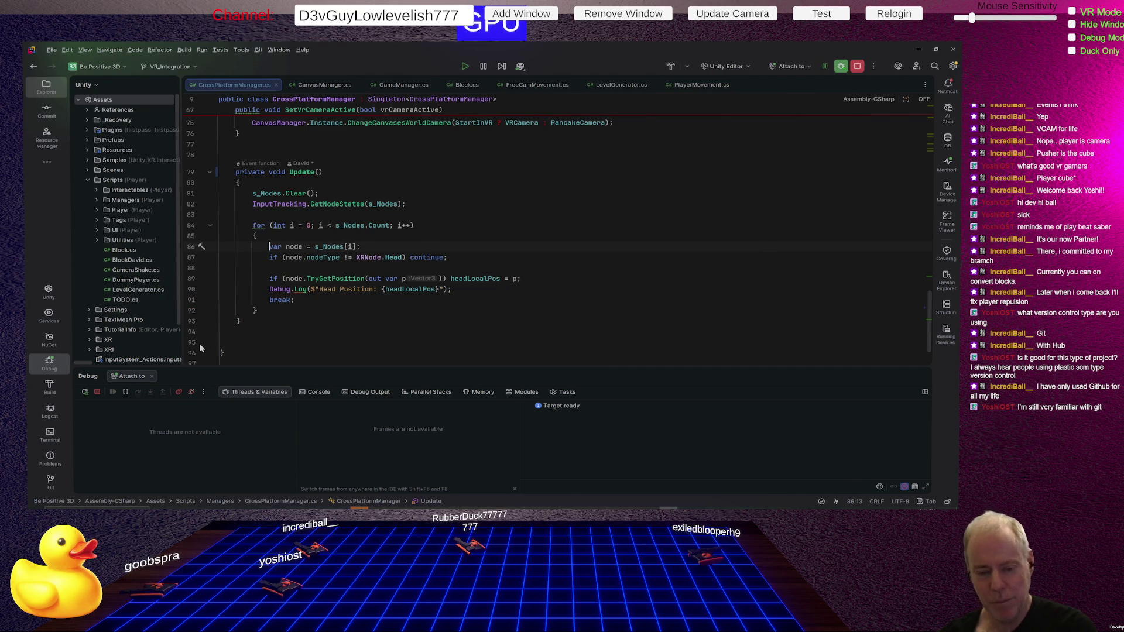
Step: Delete the empty line 94 after Update and move the caret above the head position check
{"action": "left_click", "coordinate": [231, 340]}
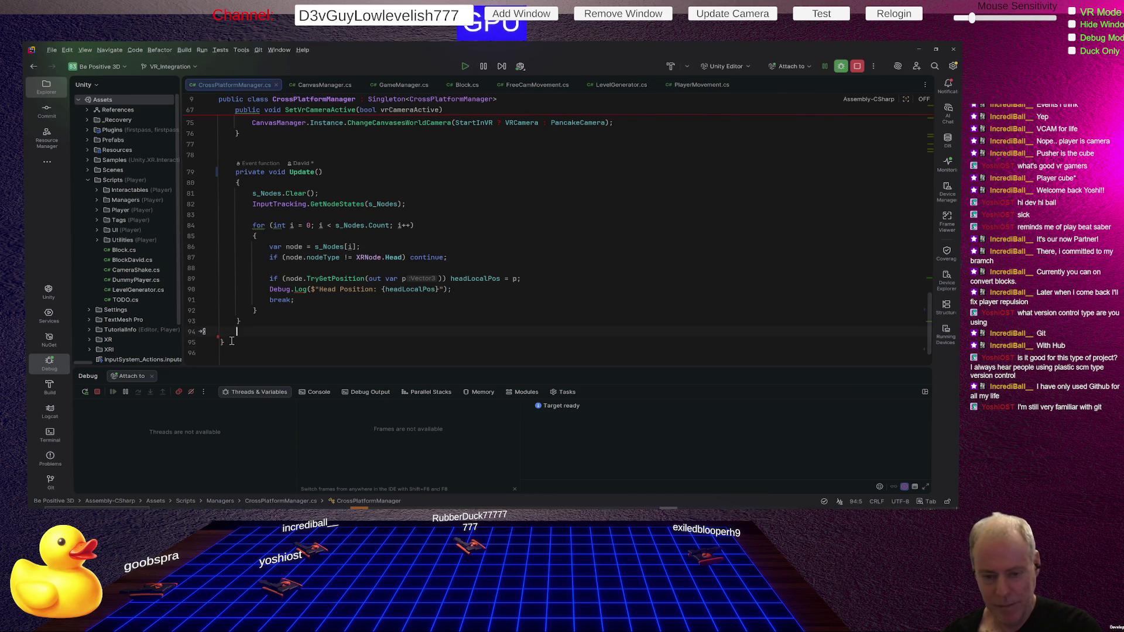
{"action": "key", "text": "BackSpace"}
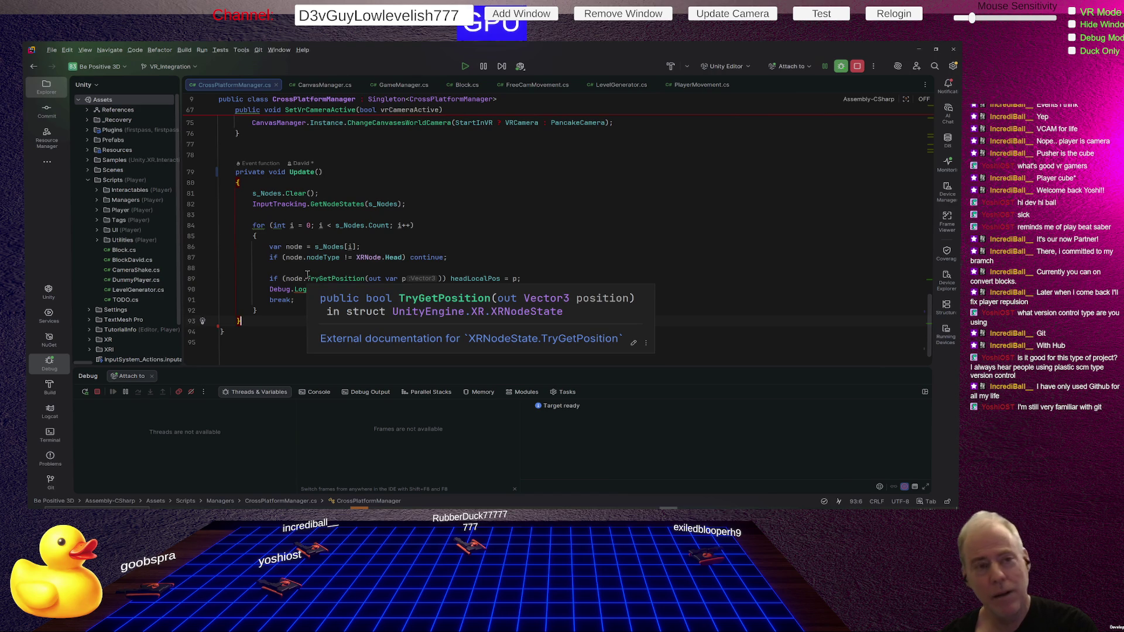
{"action": "left_click", "coordinate": [374, 257]}
{"action": "left_click", "coordinate": [372, 270]}
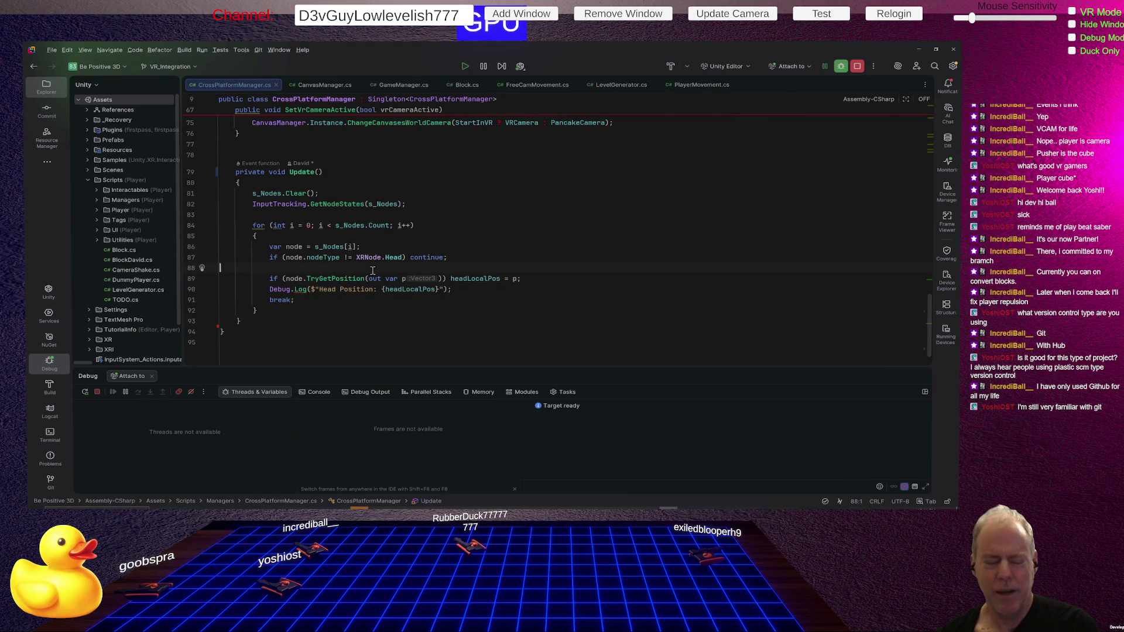
{"action": "mouse_move", "coordinate": [330, 278]}
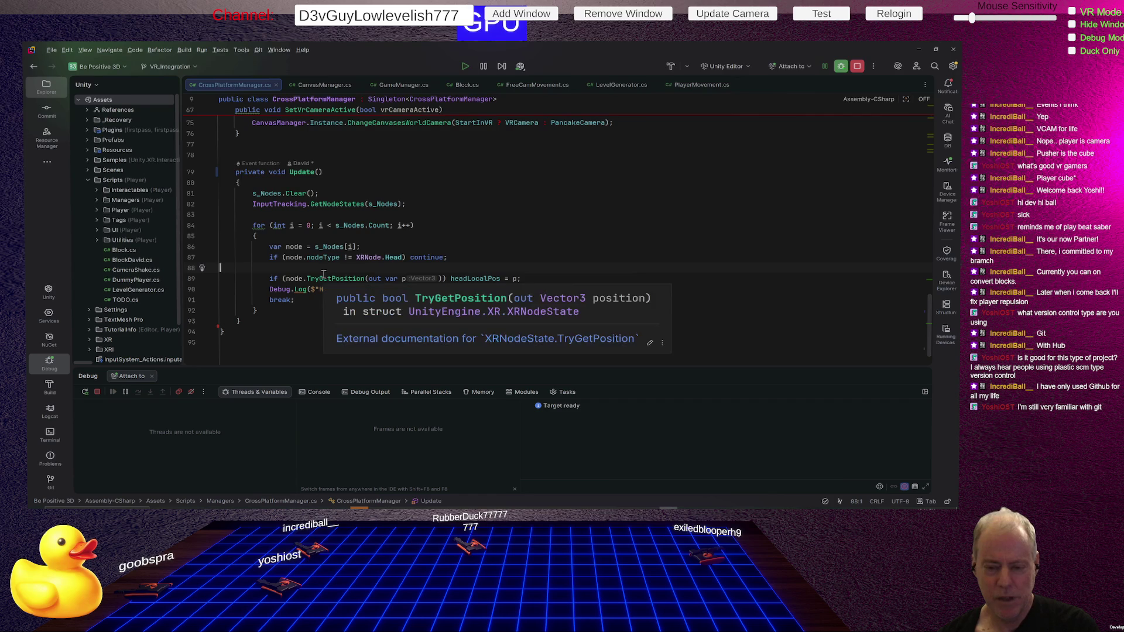
Step: Swap TryGetPosition for TryGetVelocity, relabel the log to Velocity, and let Unity recompile
{"action": "double_click", "coordinate": [348, 278]}
{"action": "key", "text": "BackSpace"}
{"action": "key", "text": "ctrl+space"}
{"action": "type", "text": "tryget"}
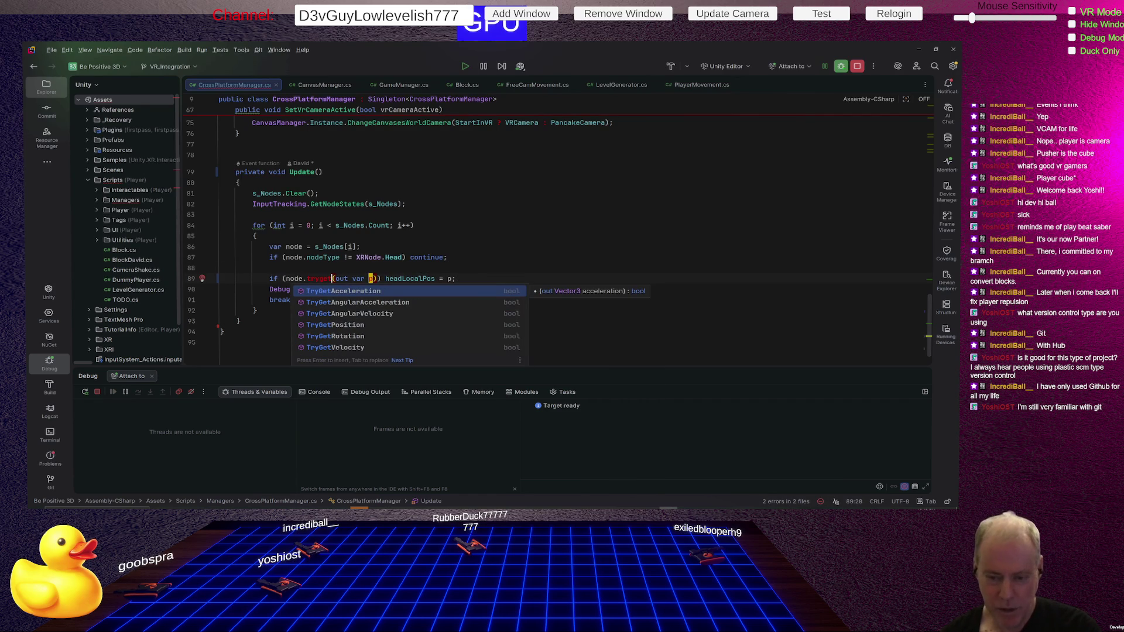
{"action": "key", "text": "Down"}
{"action": "key", "text": "Down"}
{"action": "key", "text": "Down"}
{"action": "key", "text": "Down"}
{"action": "key", "text": "Down"}
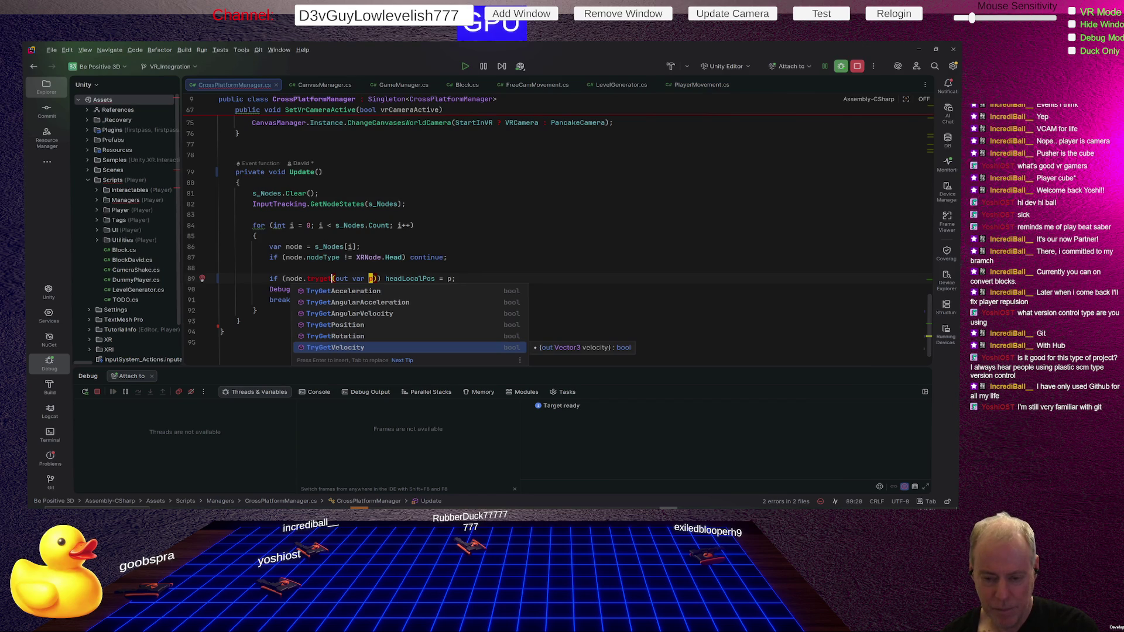
{"action": "key", "text": "Return"}
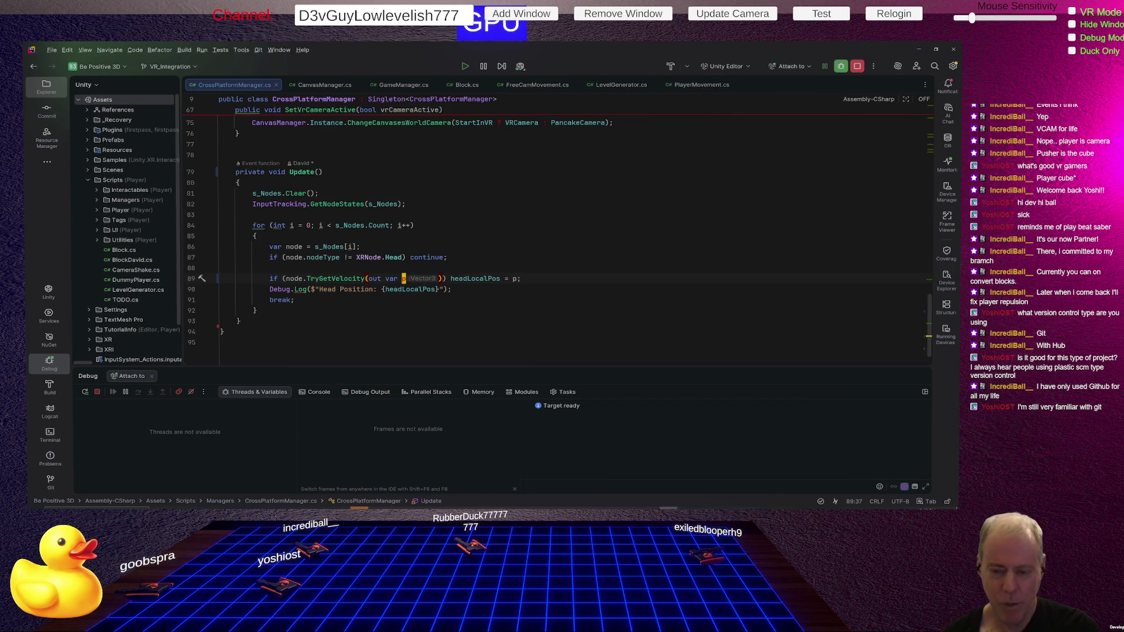
{"action": "double_click", "coordinate": [356, 289]}
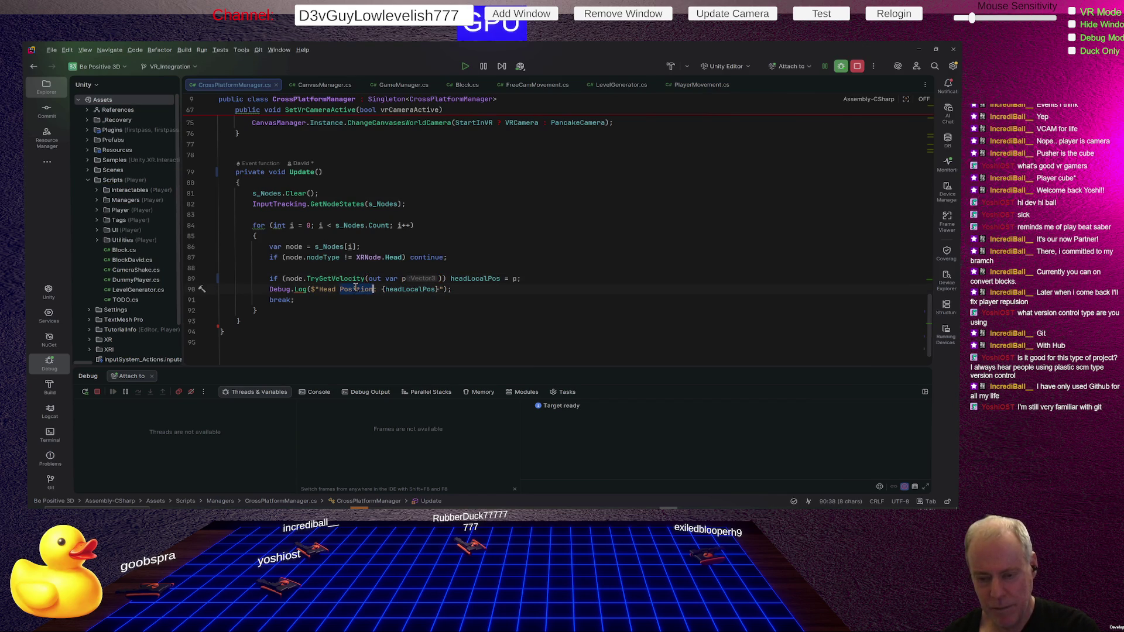
{"action": "type", "text": "Velocity"}
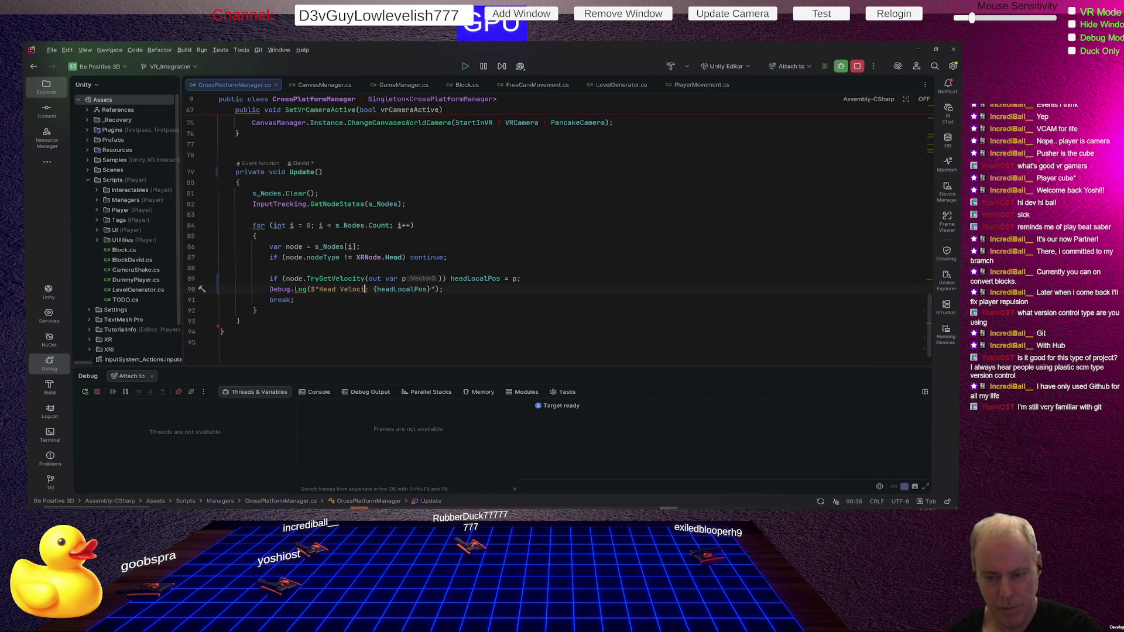
{"action": "key", "text": "alt+Tab"}
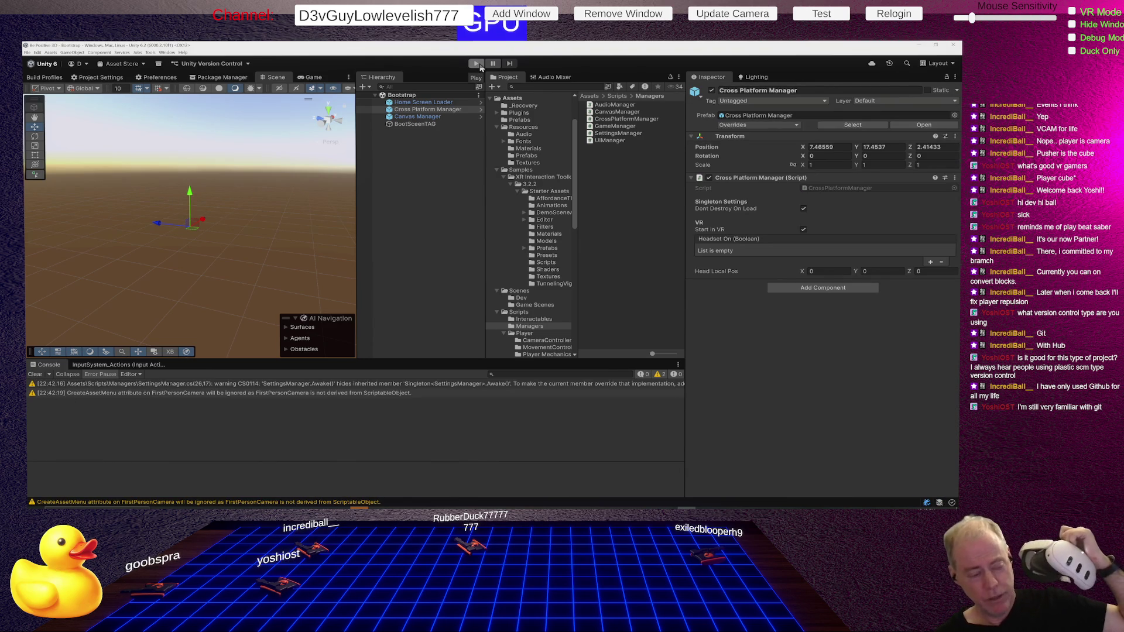
Step: Play-test so the Console logs Head Velocity readings, then stop and return to Rider
{"action": "left_click", "coordinate": [475, 63]}
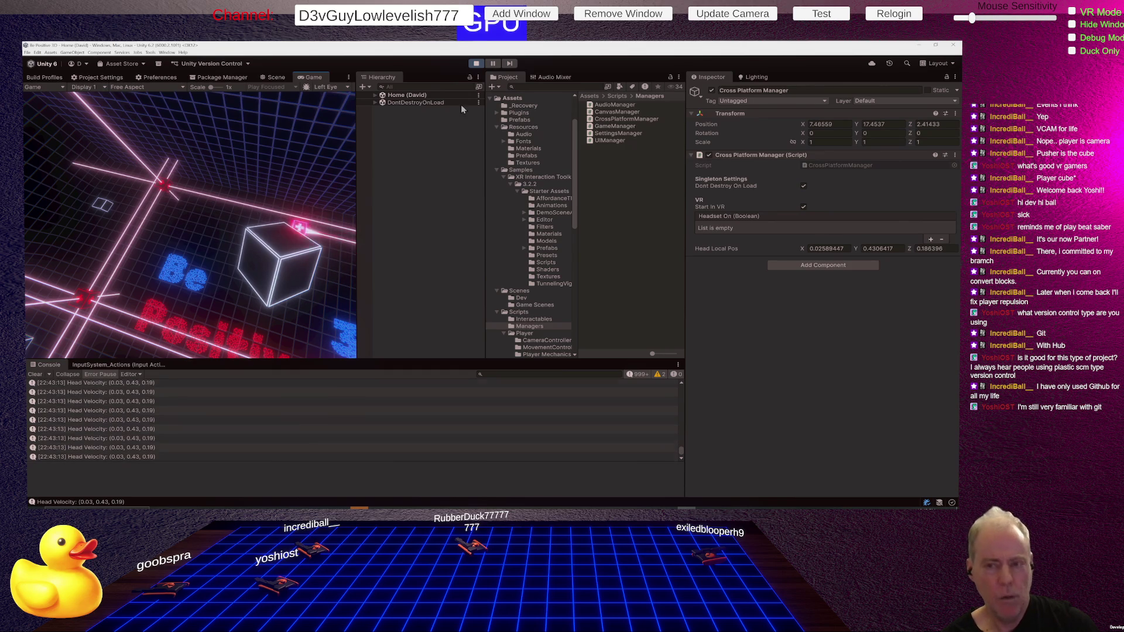
{"action": "left_click", "coordinate": [475, 63]}
{"action": "key", "text": "alt+Tab"}
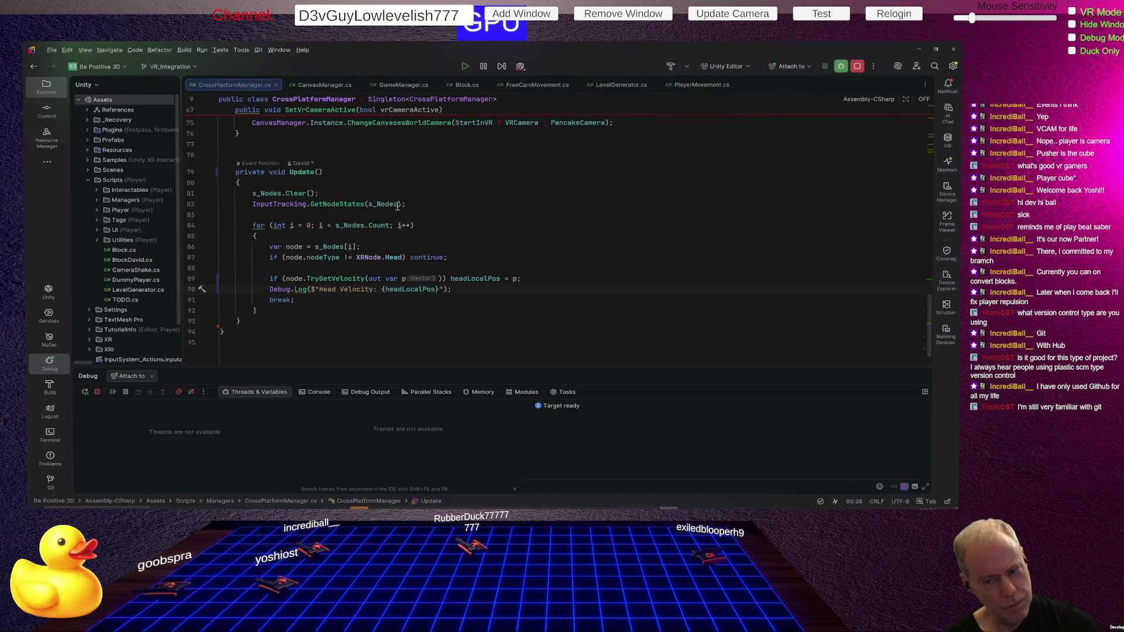
Step: Swap TryGetVelocity for TryGetAcceleration with out var p and relabel the log 'Head Acceleration:'
{"action": "double_click", "coordinate": [349, 277]}
{"action": "key", "text": "BackSpace"}
{"action": "type", "text": "acce"}
{"action": "key", "text": "Down"}
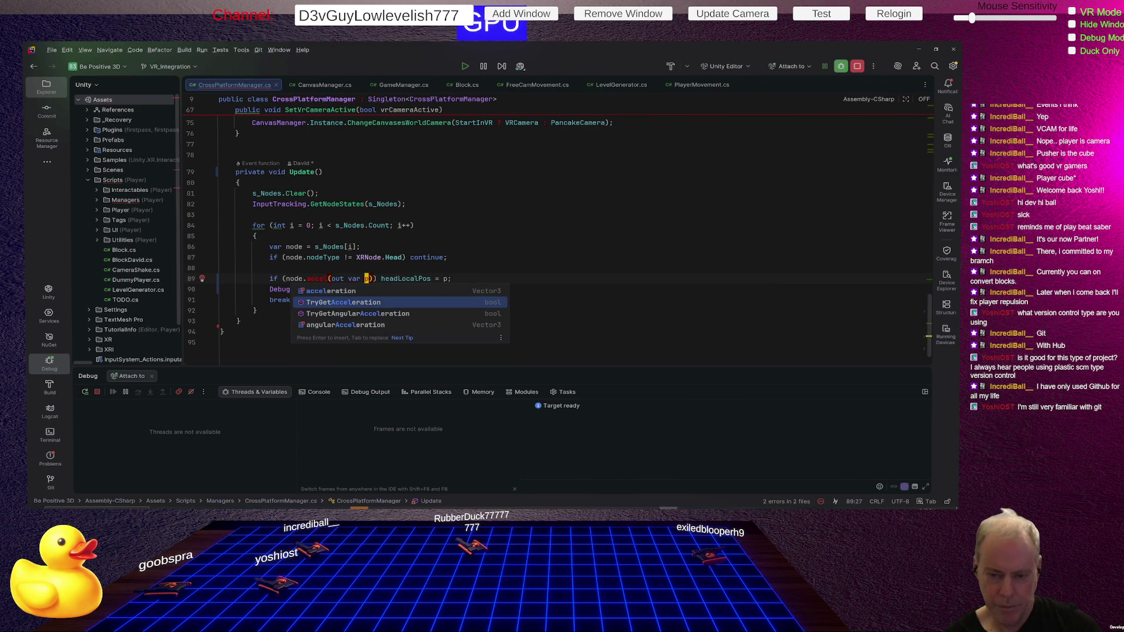
{"action": "key", "text": "Return"}
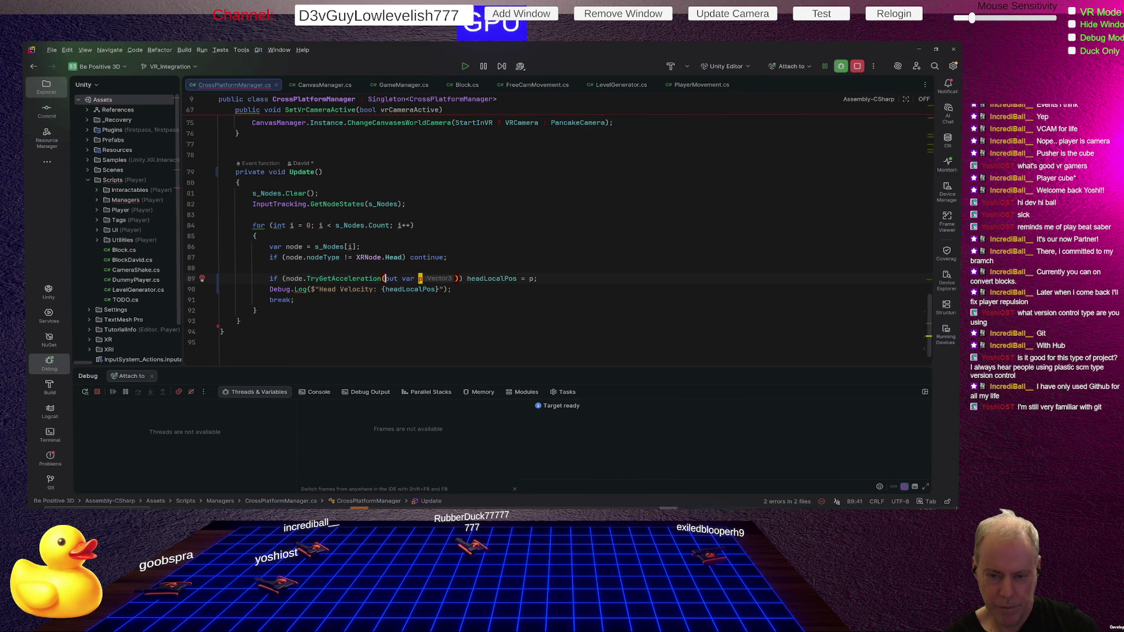
{"action": "type", "text": "p"}
{"action": "key", "text": "Return"}
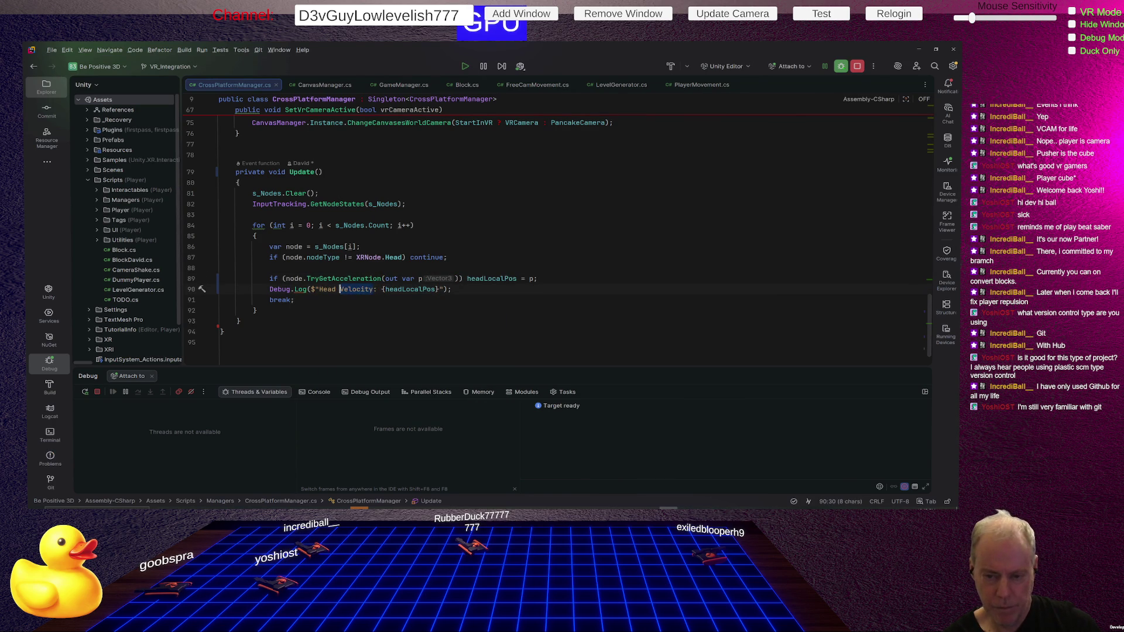
{"action": "type", "text": "Accelerat"}
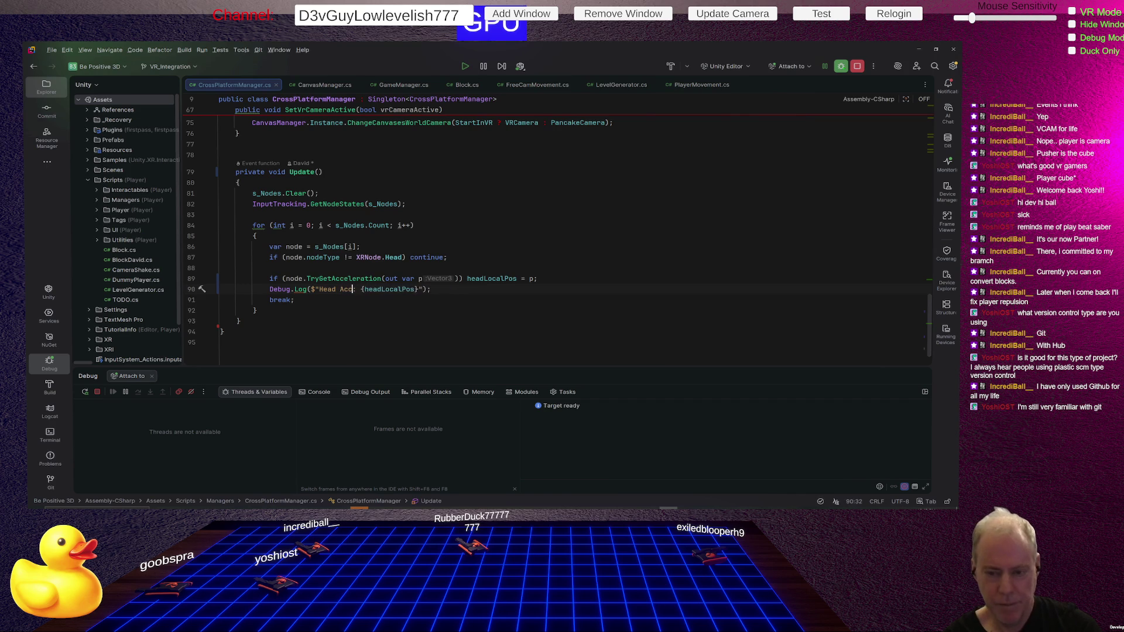
{"action": "type", "text": "ionn:"}
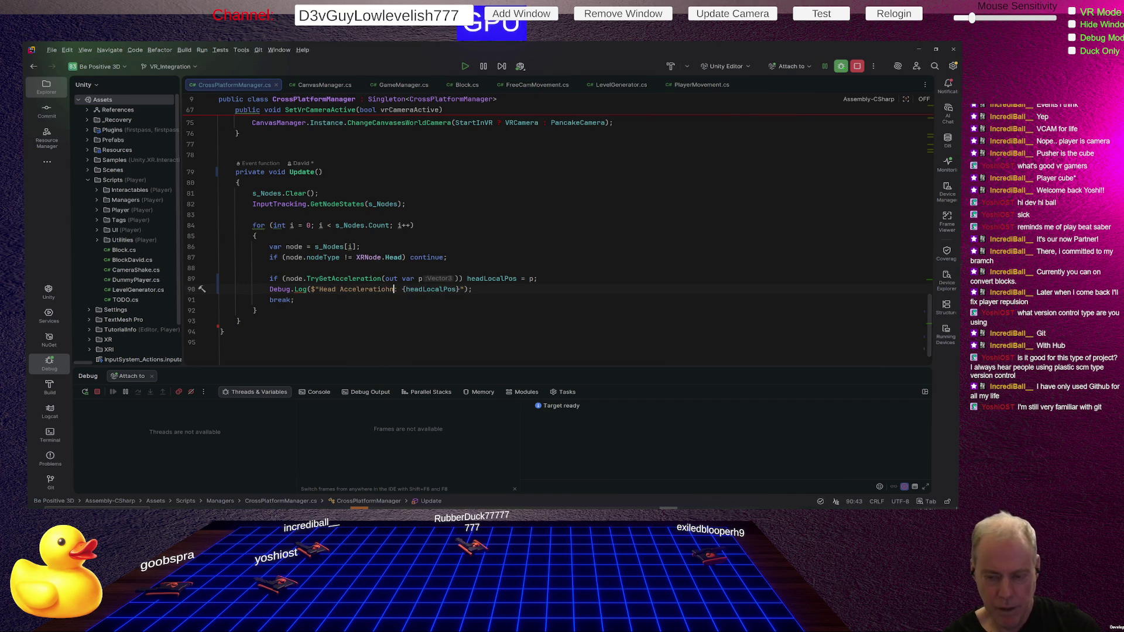
{"action": "key", "text": "BackSpace"}
{"action": "key", "text": "BackSpace"}
{"action": "type", "text": "n"}
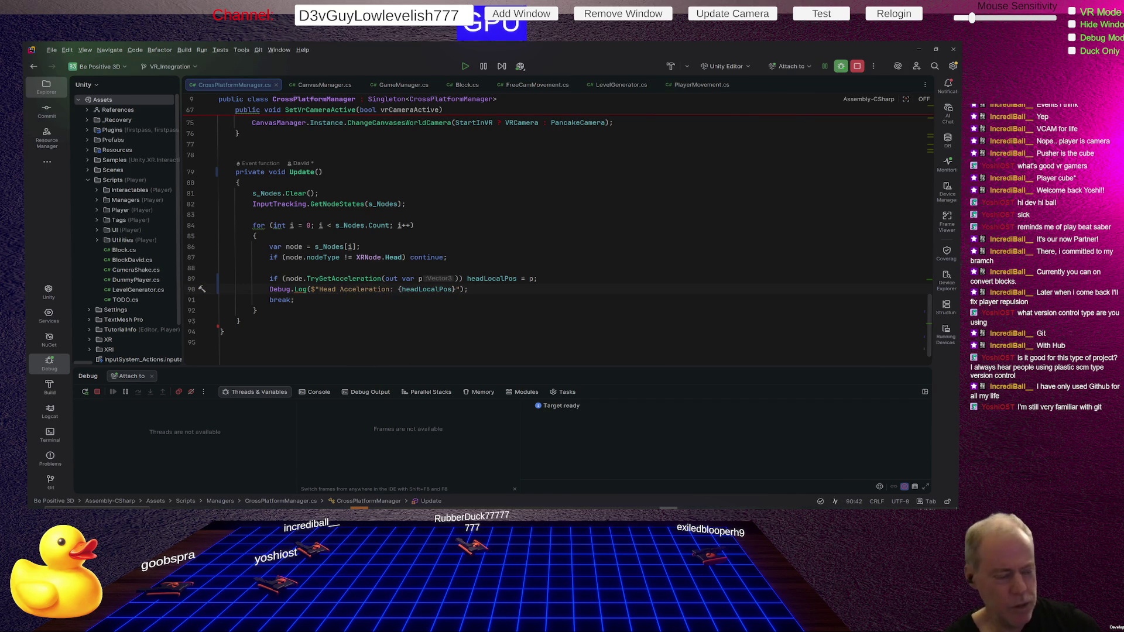
{"action": "type", "text": ":"}
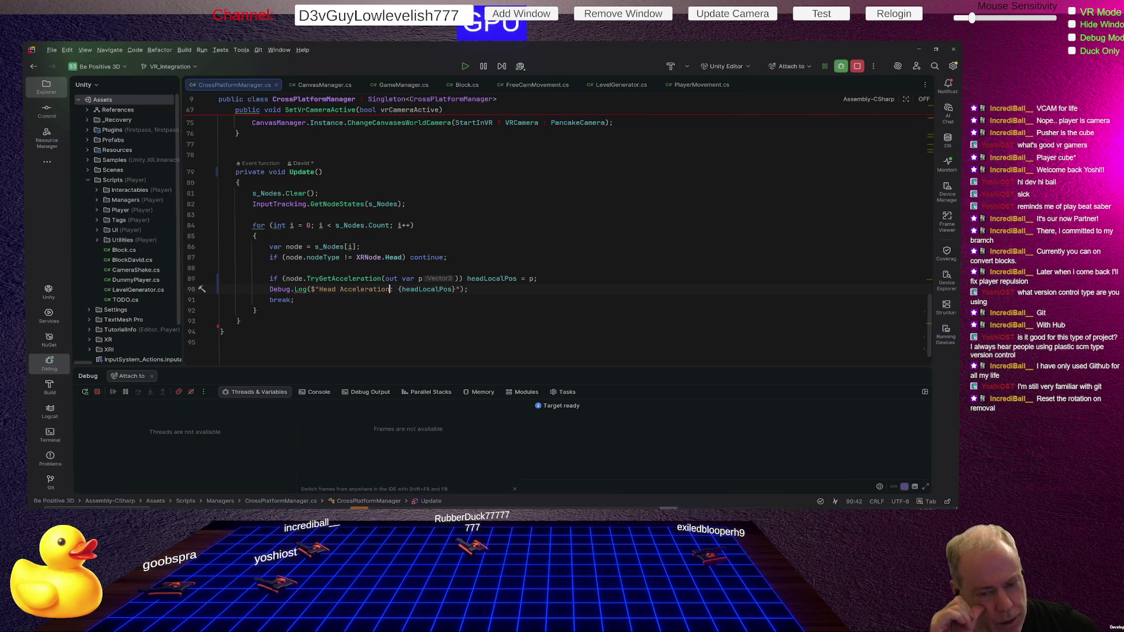
Step: Check the running game's Console for acceleration readings and come back to the script
{"action": "key", "text": "alt+Tab"}
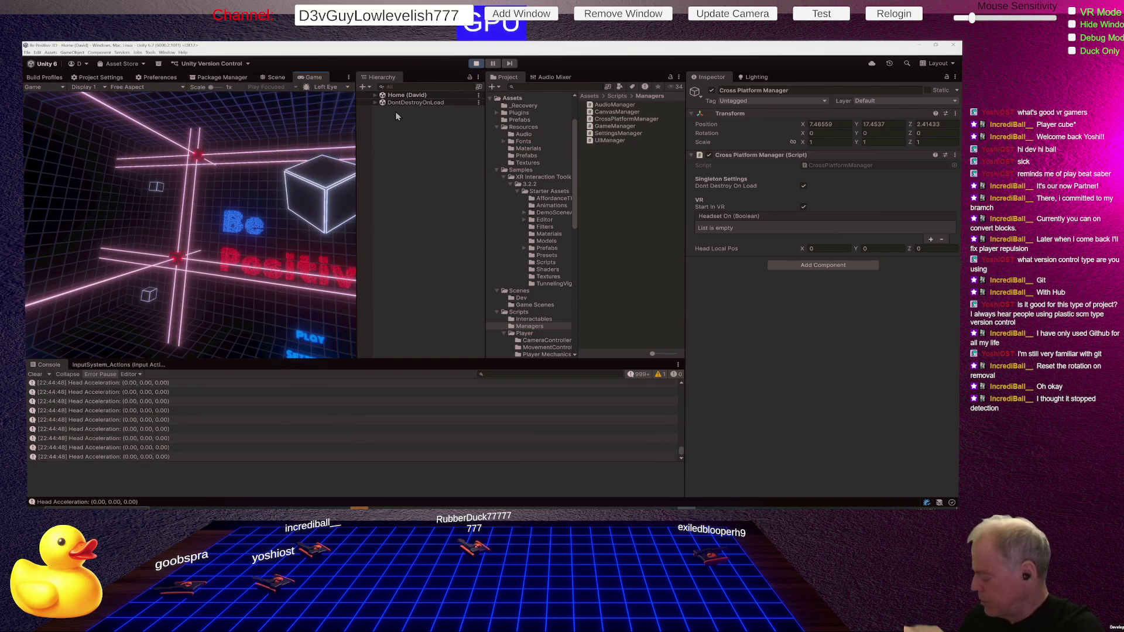
{"action": "key", "text": "alt+Tab"}
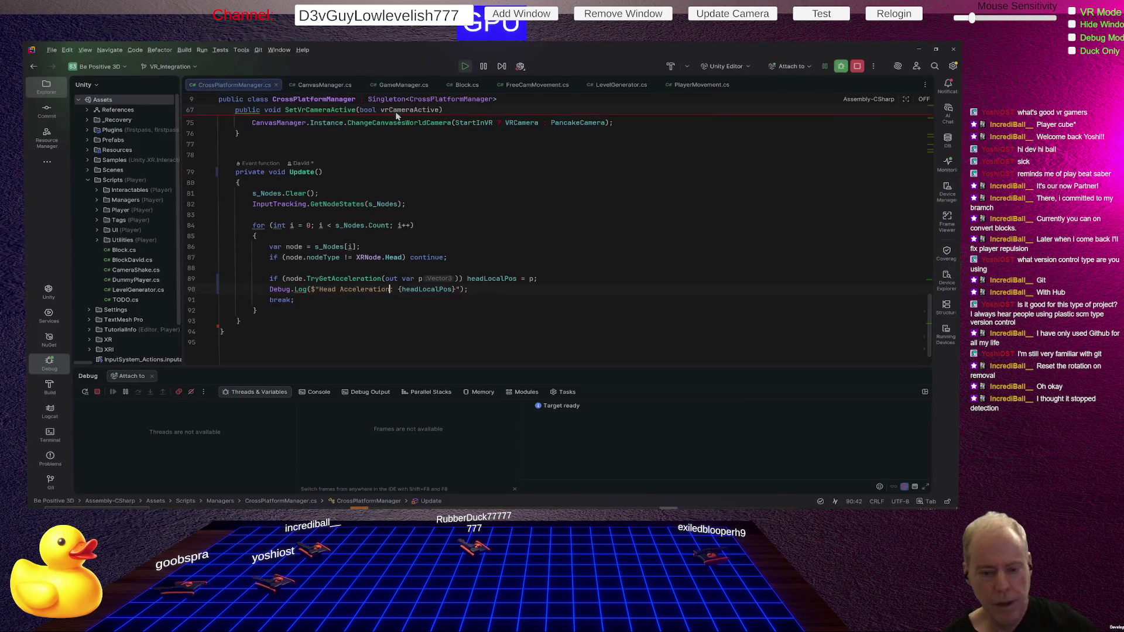
Step: Replace the TryGetAcceleration call on line 89 with the node.acceleration property
{"action": "double_click", "coordinate": [349, 277]}
{"action": "type", "text": "acc"}
{"action": "key", "text": "BackSpace"}
{"action": "key", "text": "BackSpace"}
{"action": "type", "text": "c"}
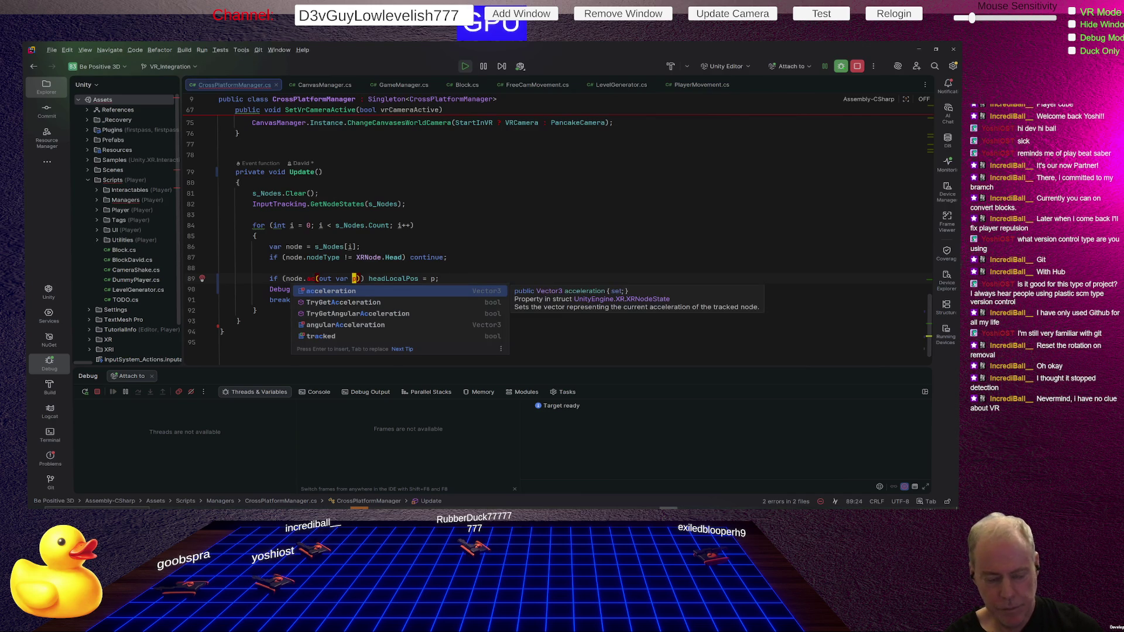
{"action": "key", "text": "Return"}
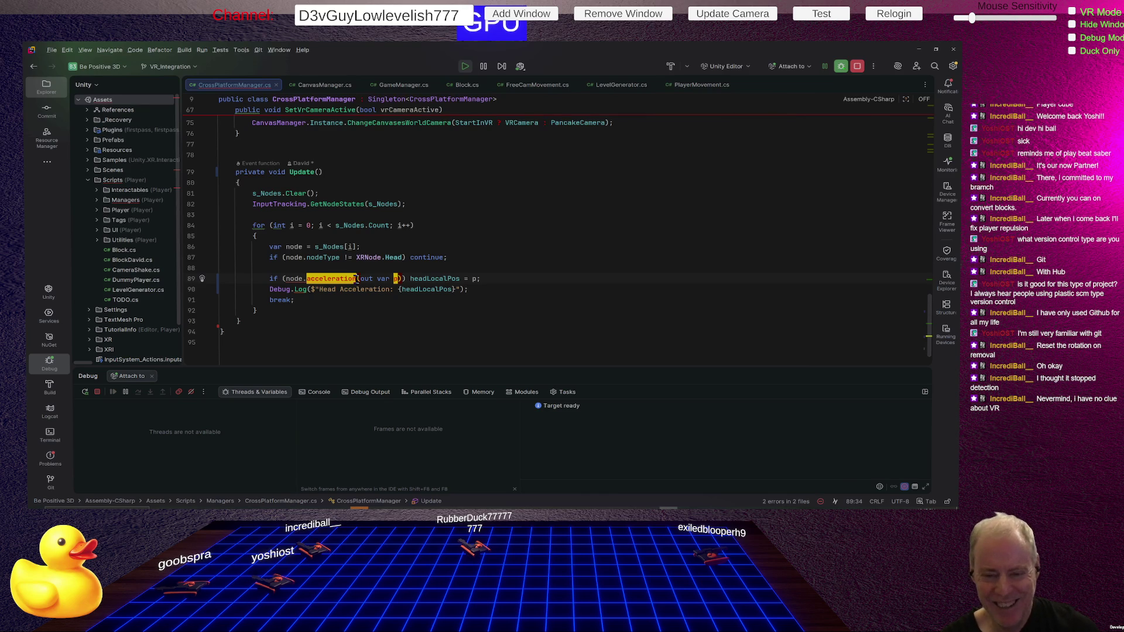
{"action": "left_click", "coordinate": [357, 320]}
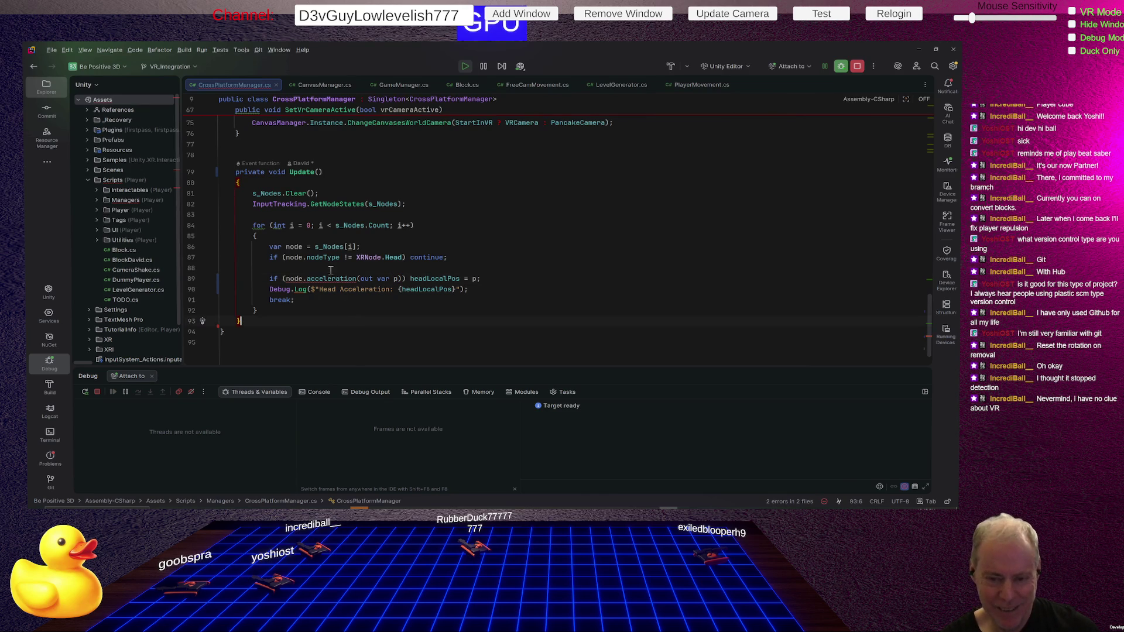
{"action": "double_click", "coordinate": [328, 278]}
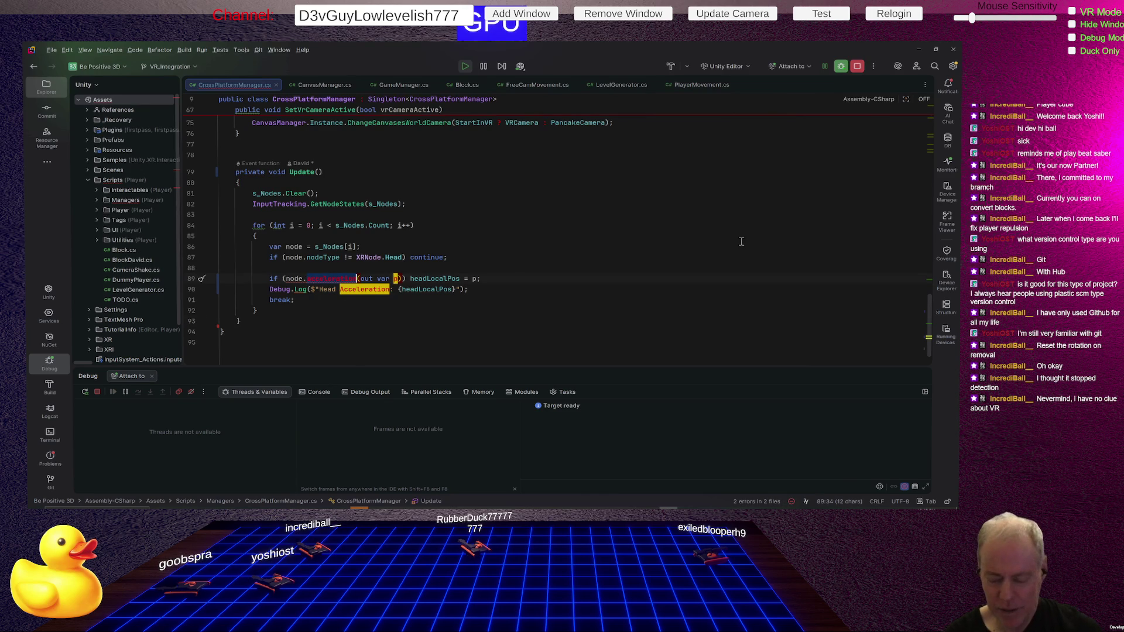
{"action": "left_click", "coordinate": [392, 306]}
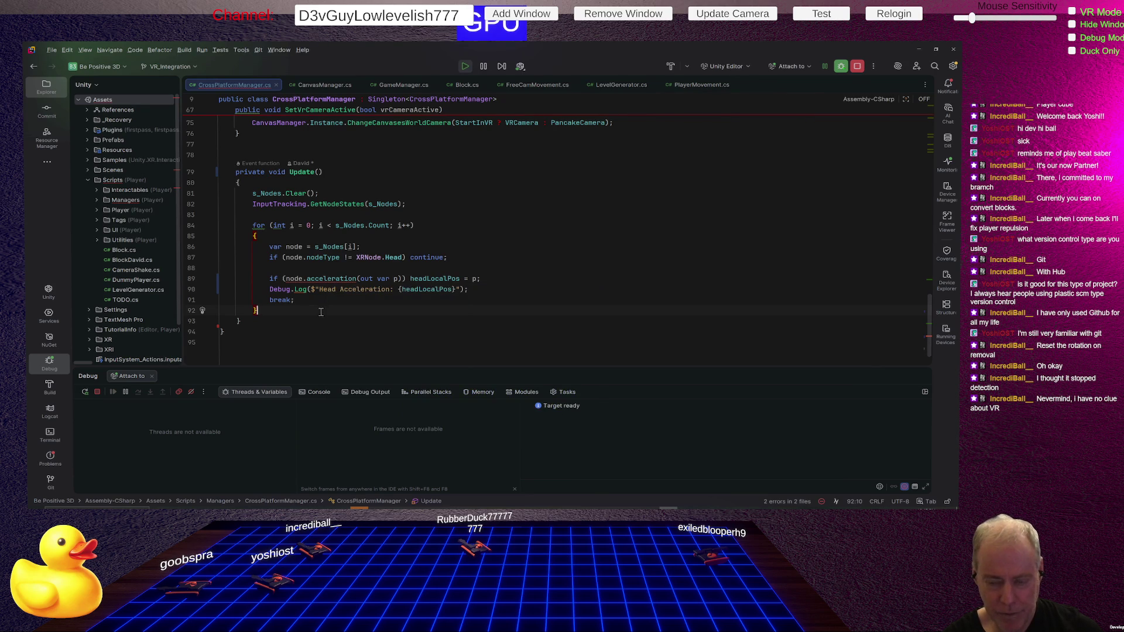
Step: Delete the leftover out var p argument and empty parentheses, then hover acceleration to read its docs
{"action": "left_click_drag", "start_coordinate": [361, 278], "coordinate": [401, 278]}
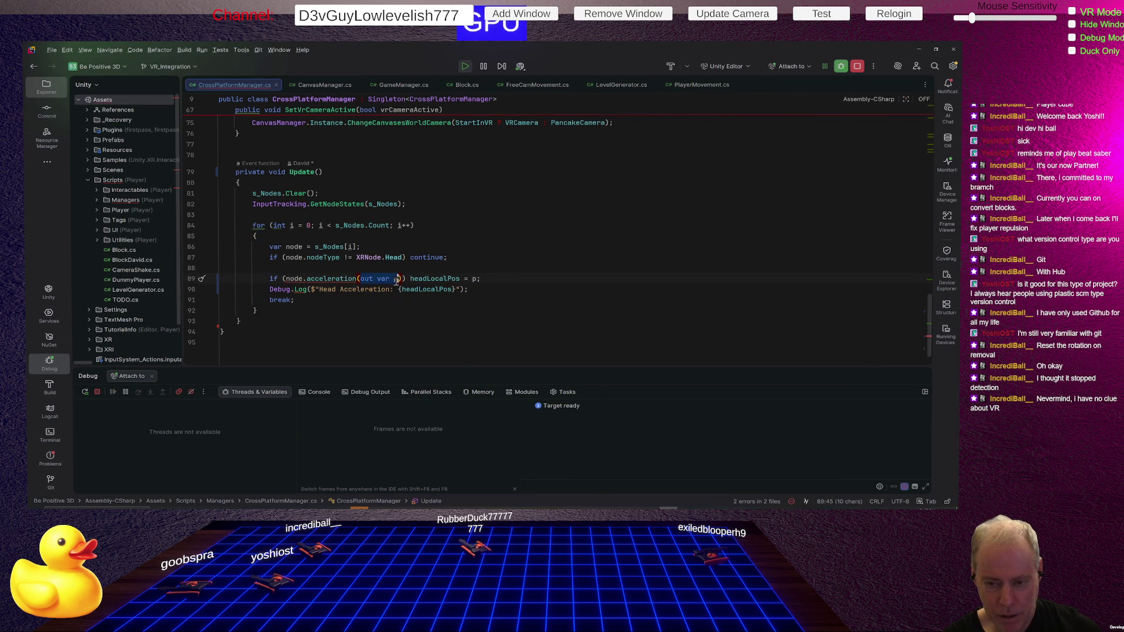
{"action": "key", "text": "BackSpace"}
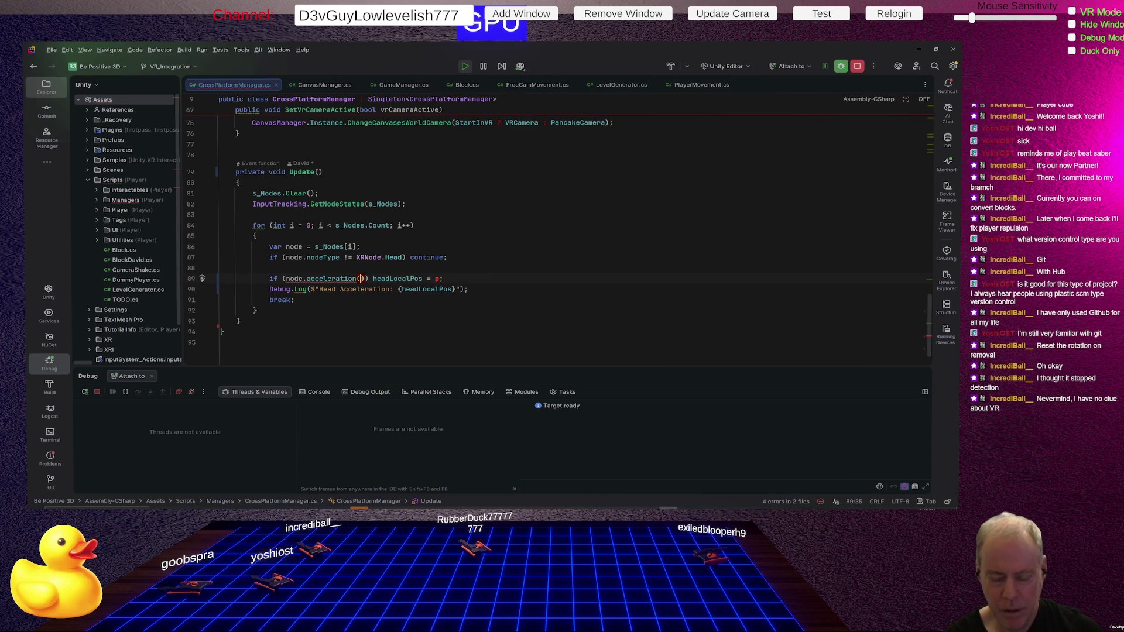
{"action": "left_click", "coordinate": [366, 325]}
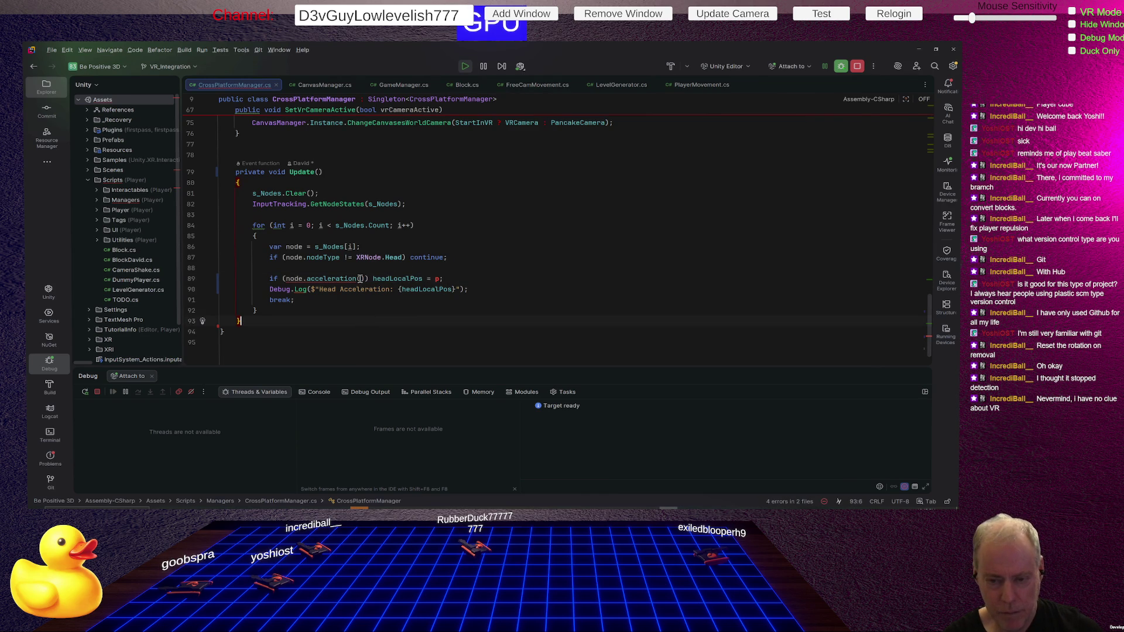
{"action": "left_click", "coordinate": [360, 279]}
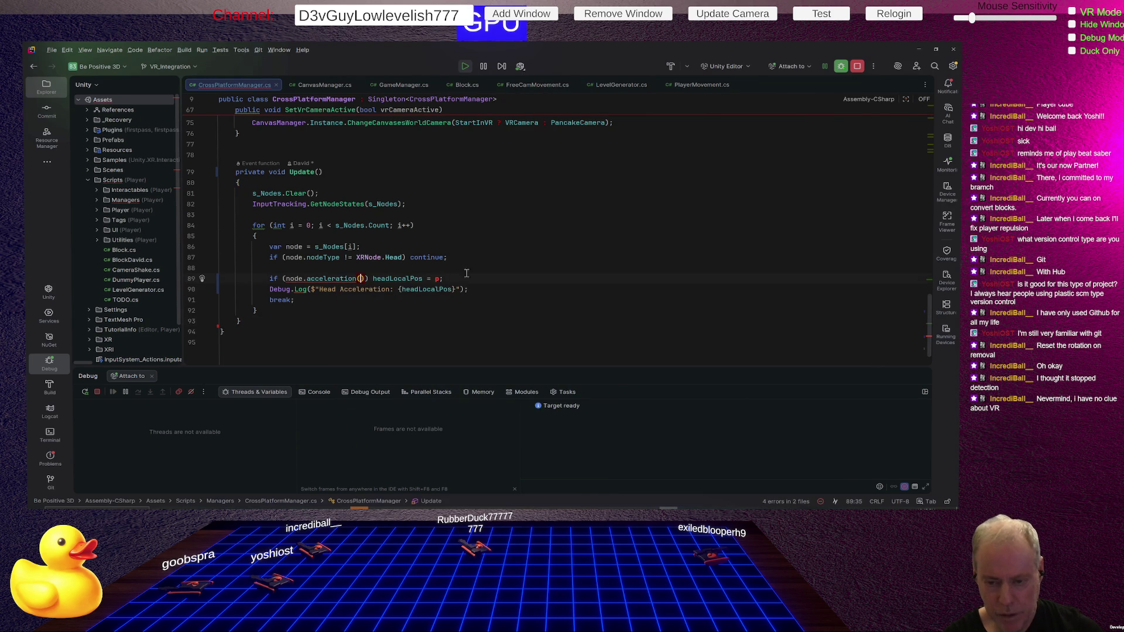
{"action": "key", "text": "BackSpace"}
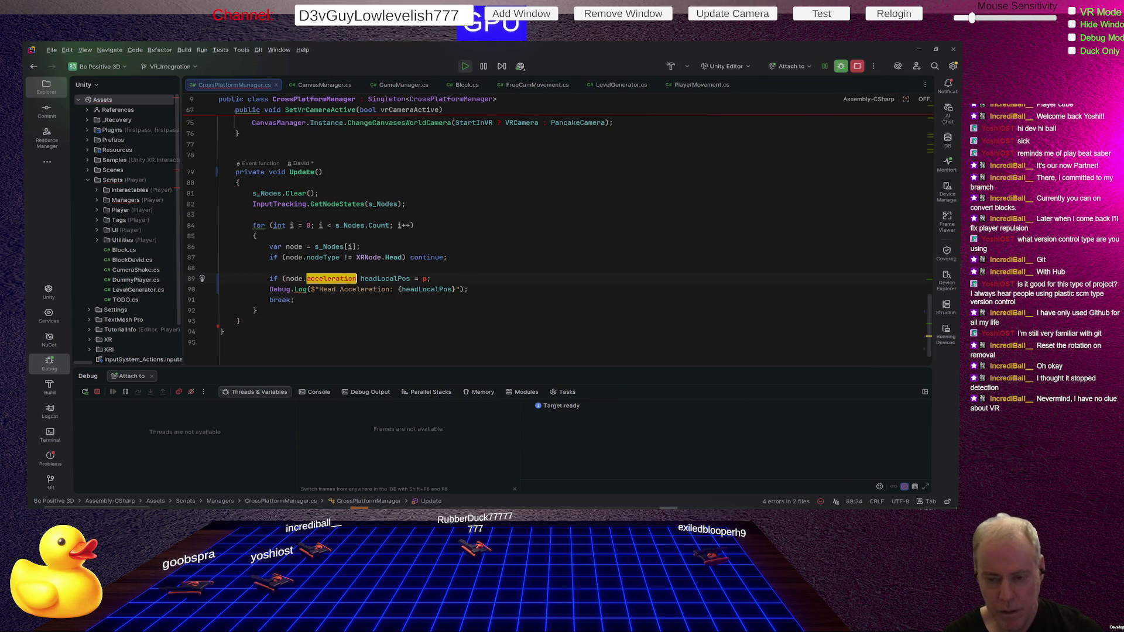
{"action": "left_click", "coordinate": [368, 324]}
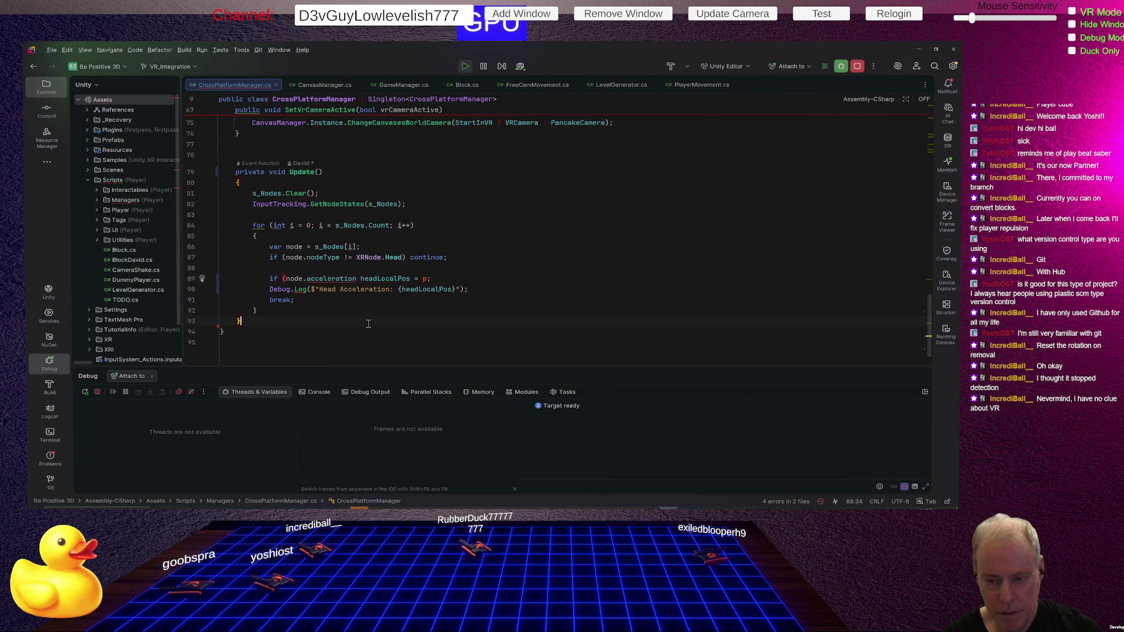
{"action": "left_click", "coordinate": [356, 278]}
{"action": "type", "text": ")"}
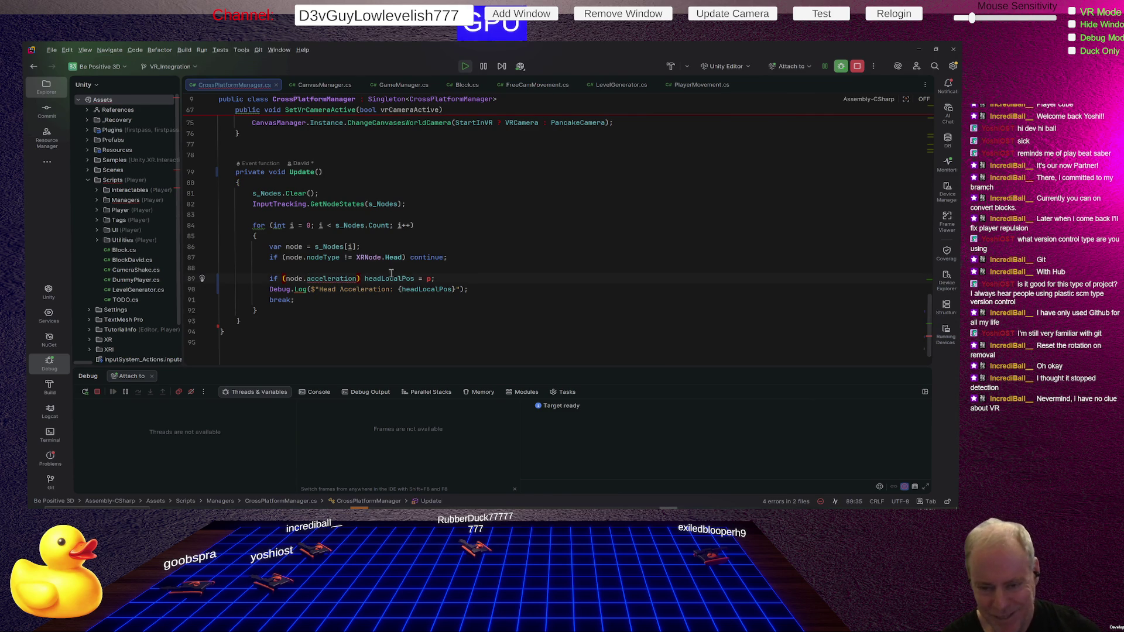
{"action": "mouse_move", "coordinate": [331, 278]}
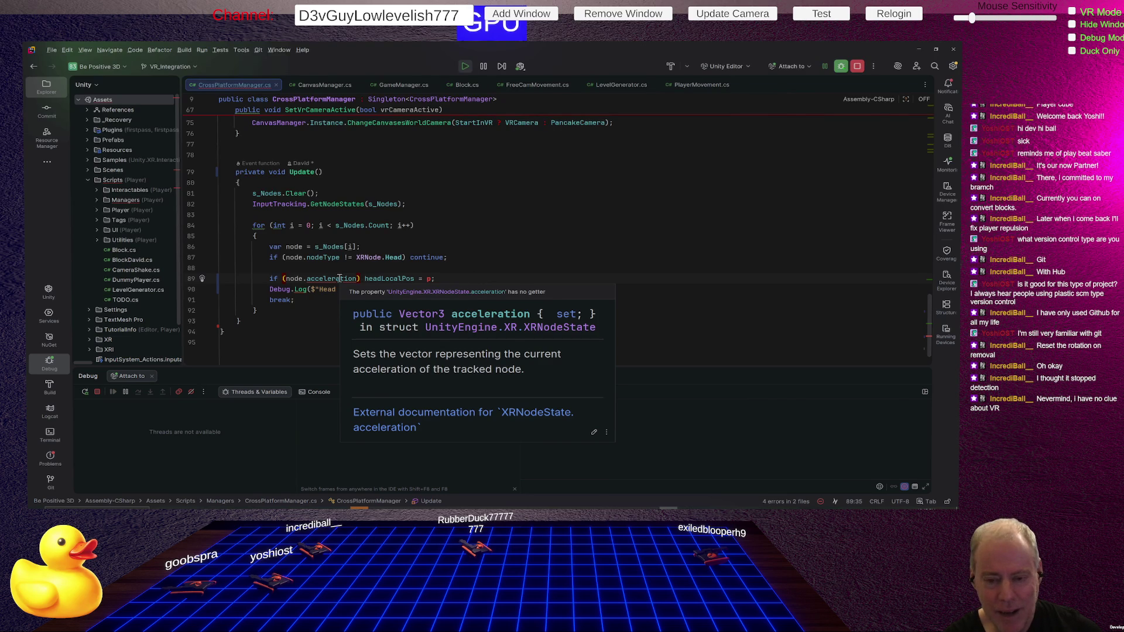
Step: Replace node.acceleration with a Try-style velocity call filling out var p, label the log Head Velocity, and return to Unity
{"action": "double_click", "coordinate": [338, 279]}
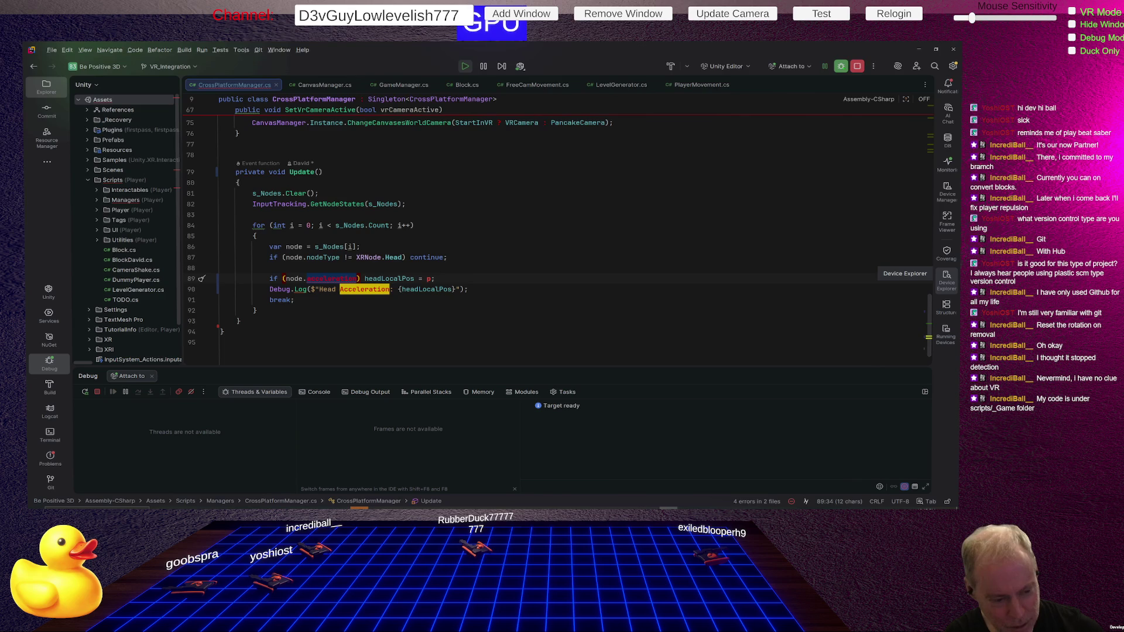
{"action": "key", "text": "BackSpace"}
{"action": "key", "text": "BackSpace"}
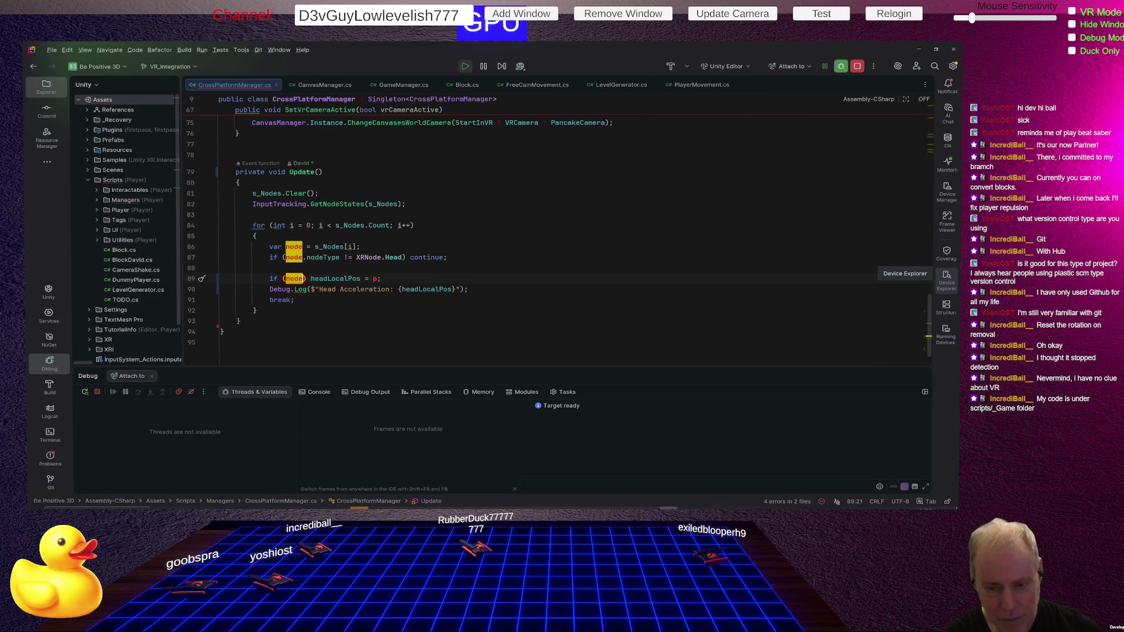
{"action": "type", "text": "."}
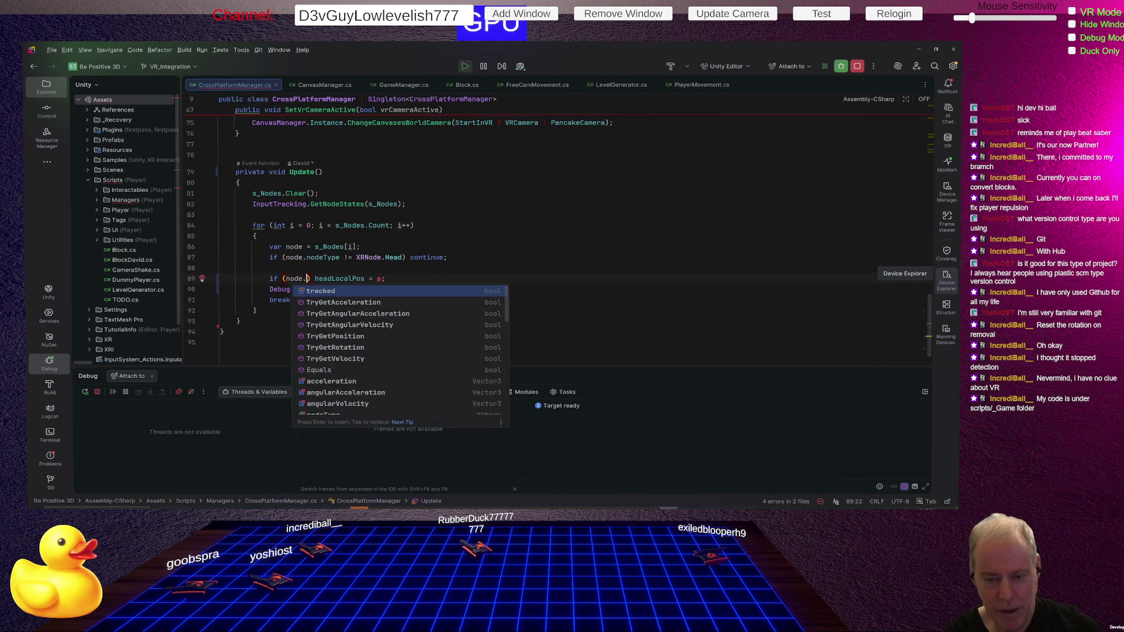
{"action": "type", "text": "try"}
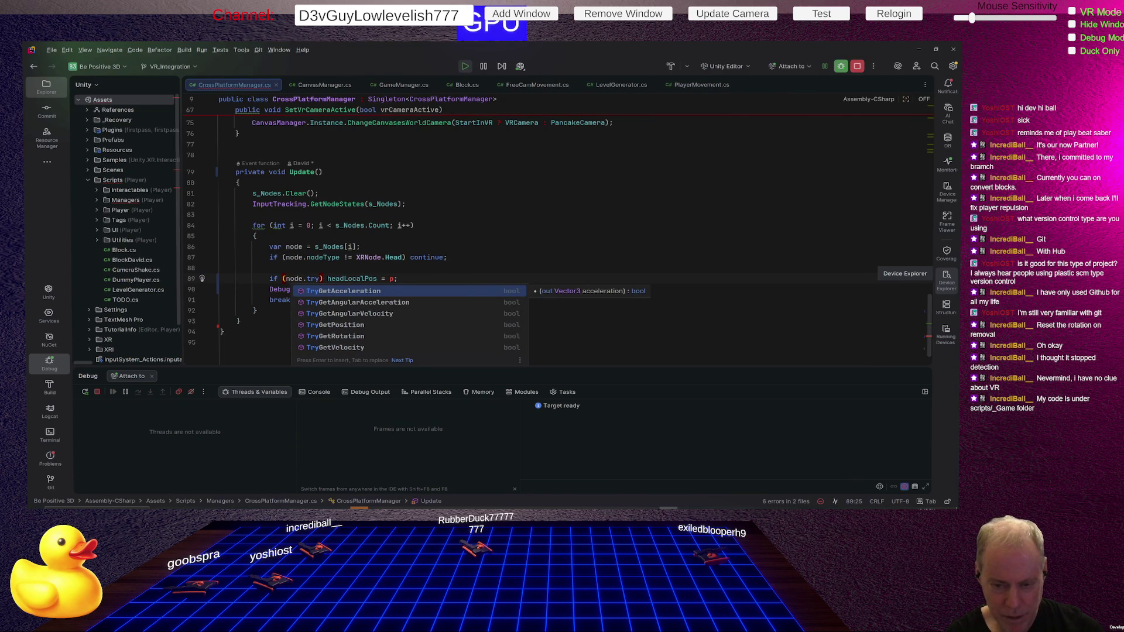
{"action": "key", "text": "Down"}
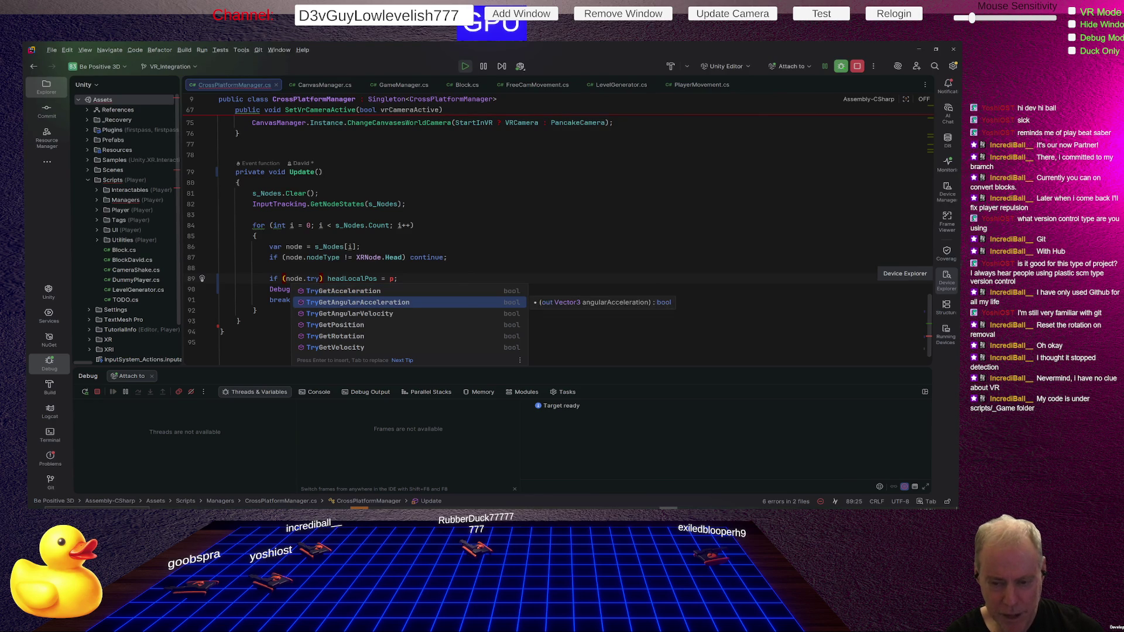
{"action": "key", "text": "Down"}
{"action": "key", "text": "Return"}
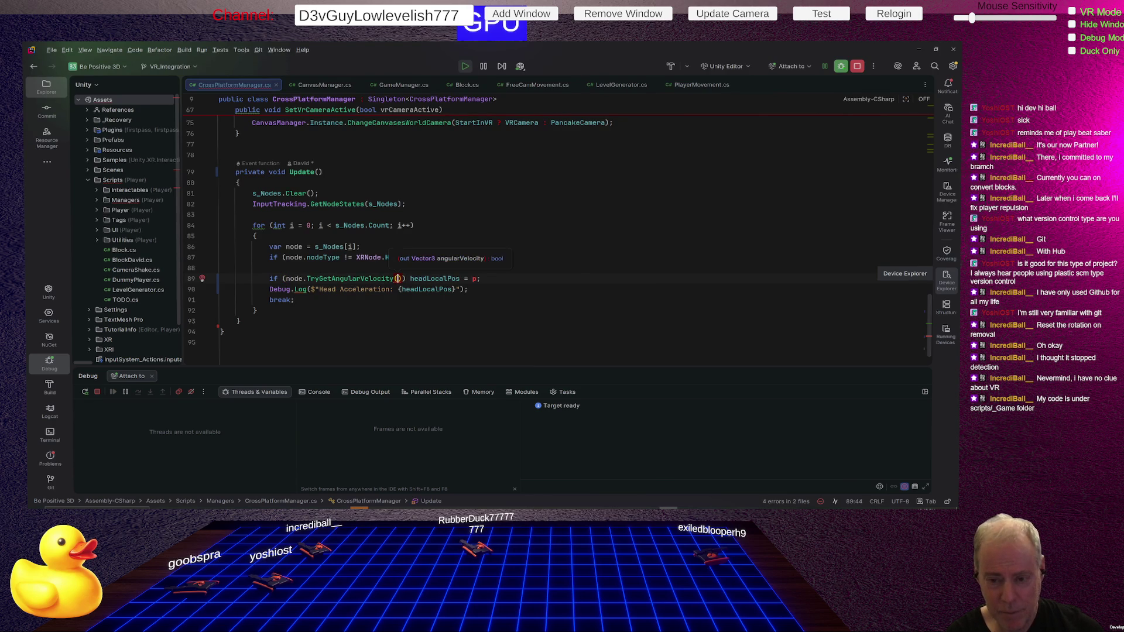
{"action": "type", "text": "out var p"}
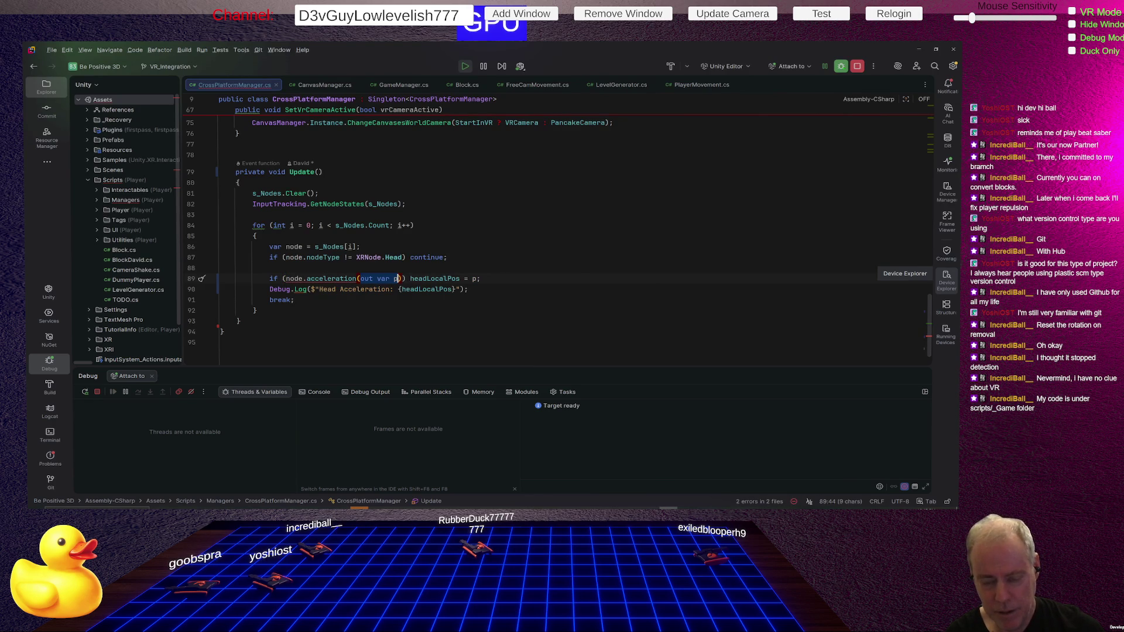
{"action": "type", "text": "TryGetAcceleration"}
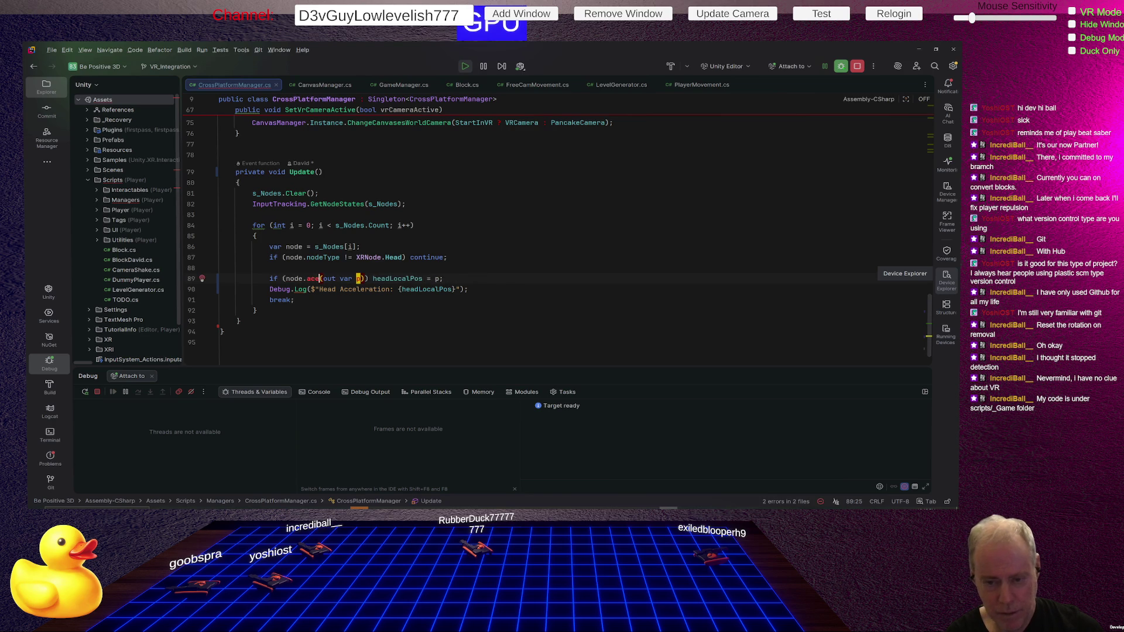
{"action": "key", "text": "BackSpace"}
{"action": "key", "text": "BackSpace"}
{"action": "key", "text": "BackSpace"}
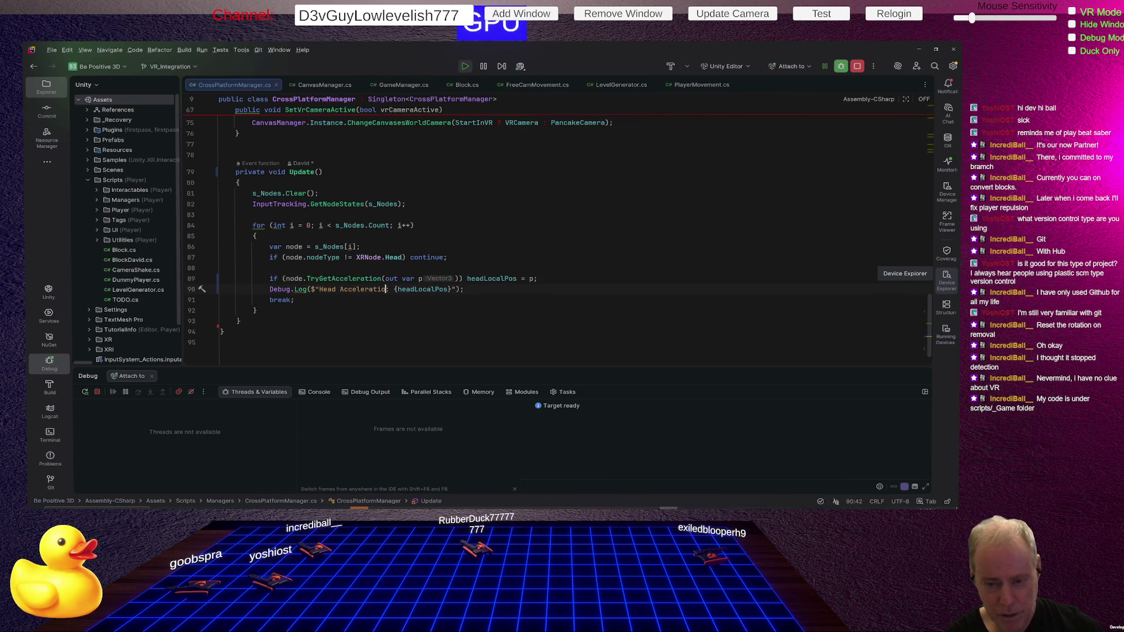
{"action": "type", "text": "Velocity"}
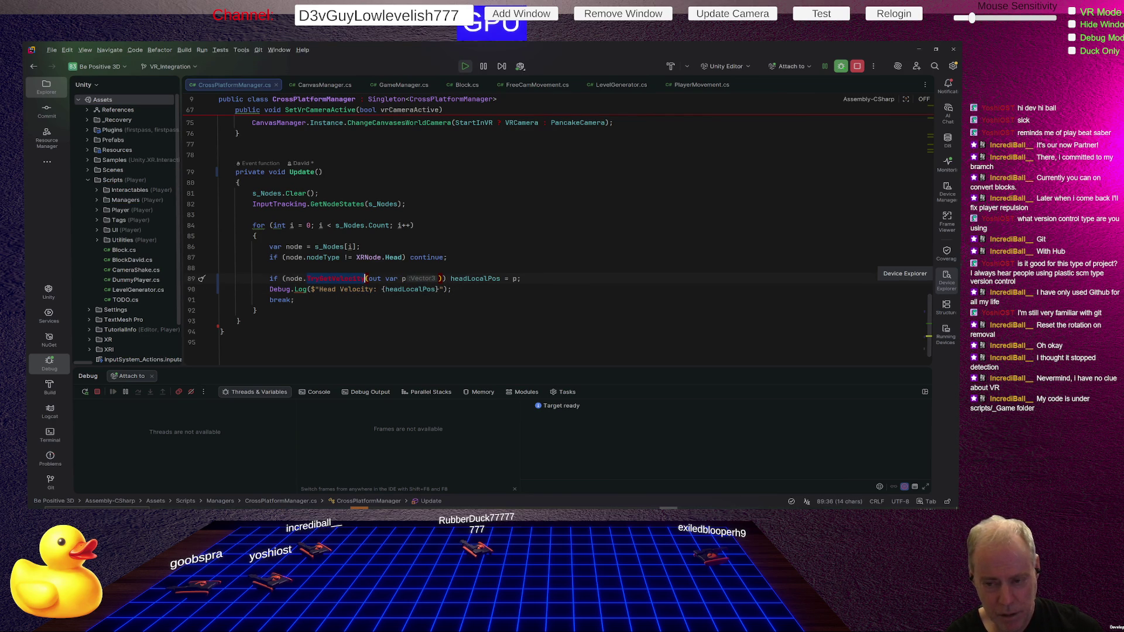
{"action": "key", "text": "alt+Tab"}
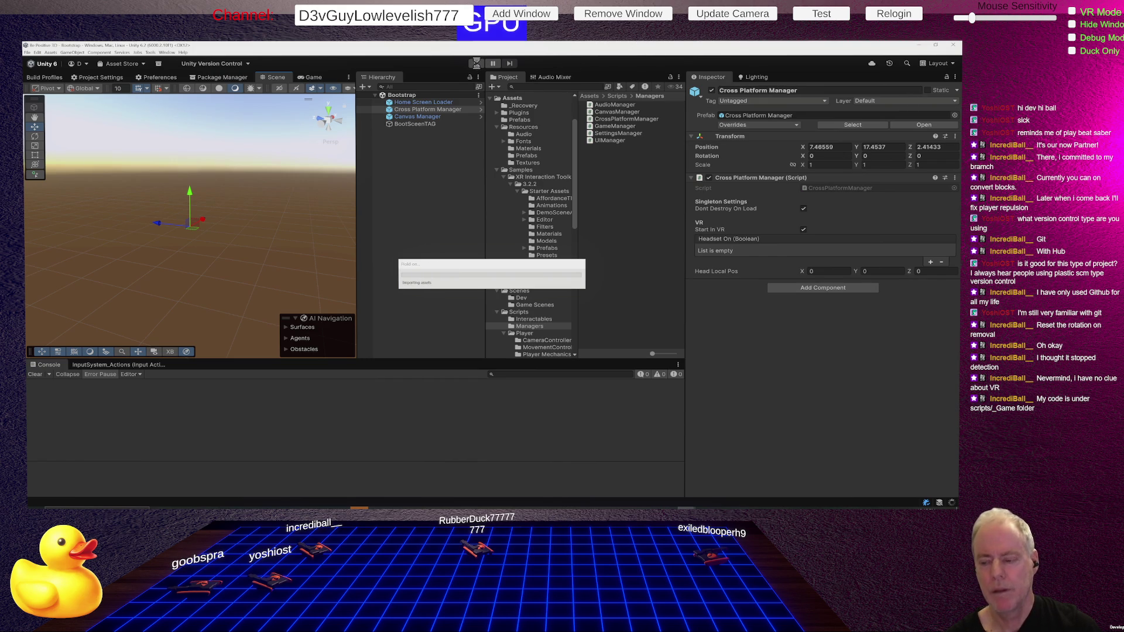
Step: Run the game in play mode until Head Velocity logs nonzero values, then stop
{"action": "left_click", "coordinate": [475, 64]}
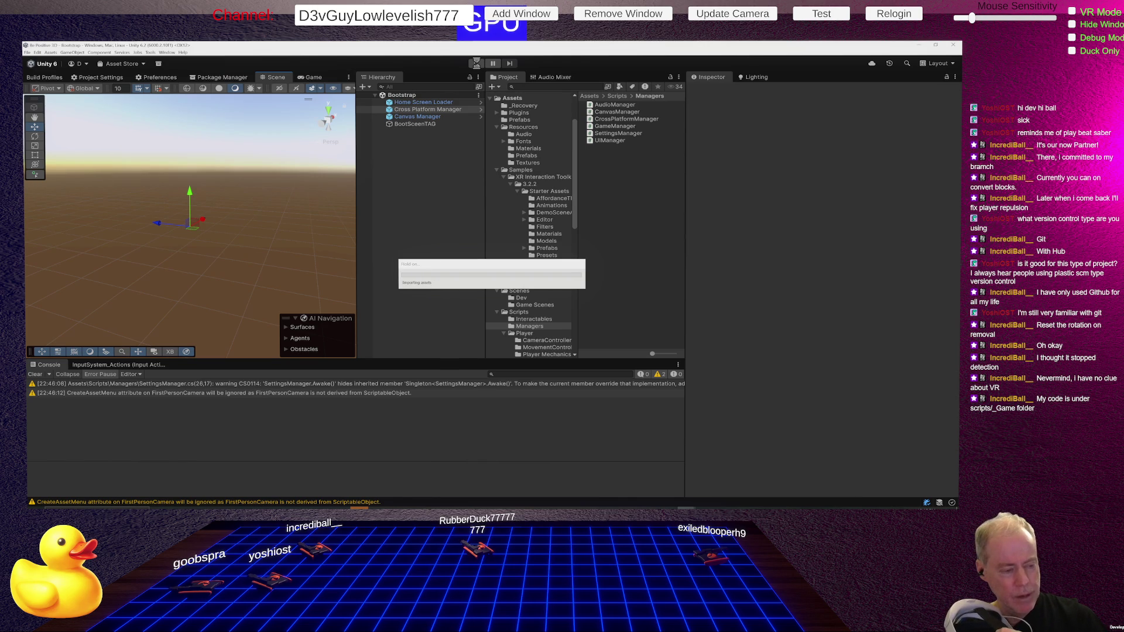
{"action": "left_click", "coordinate": [477, 64]}
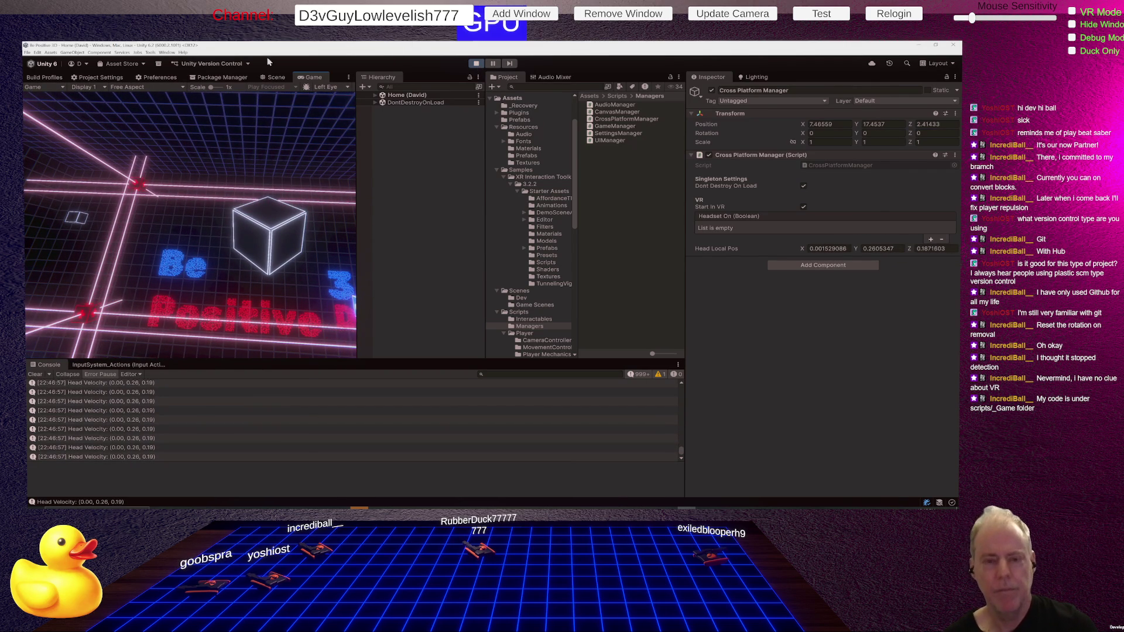
{"action": "left_click", "coordinate": [476, 64]}
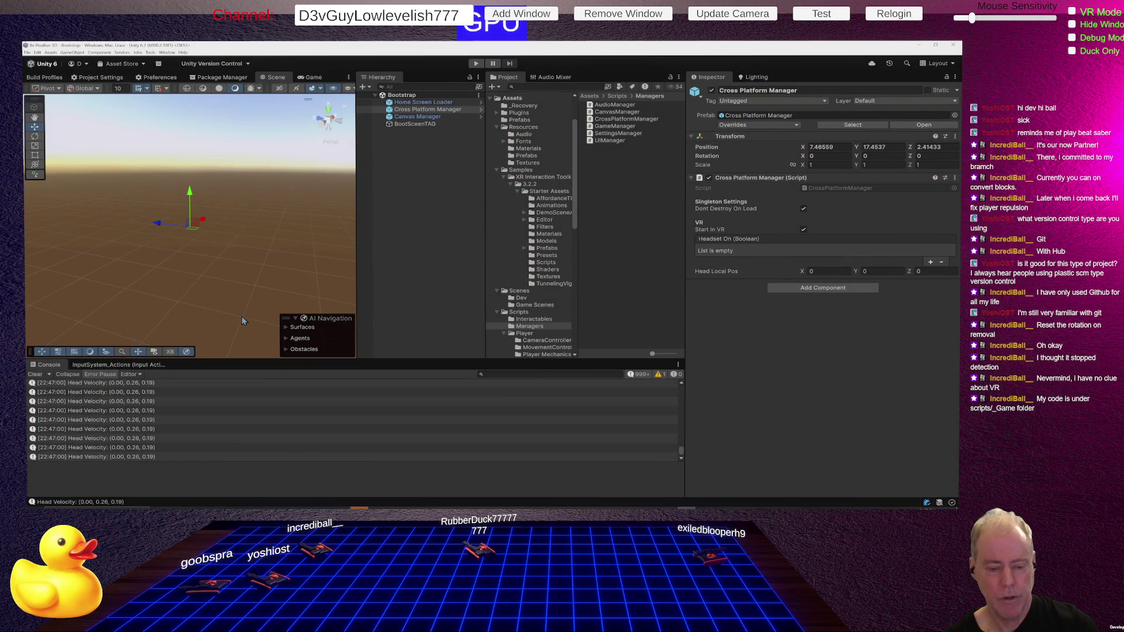
Step: Comment out the Head Velocity Debug.Log line in Rider and return to Unity to recompile
{"action": "key", "text": "alt+Tab"}
{"action": "key", "text": "Down"}
{"action": "key", "text": "Home"}
{"action": "key", "text": "ctrl+slash"}
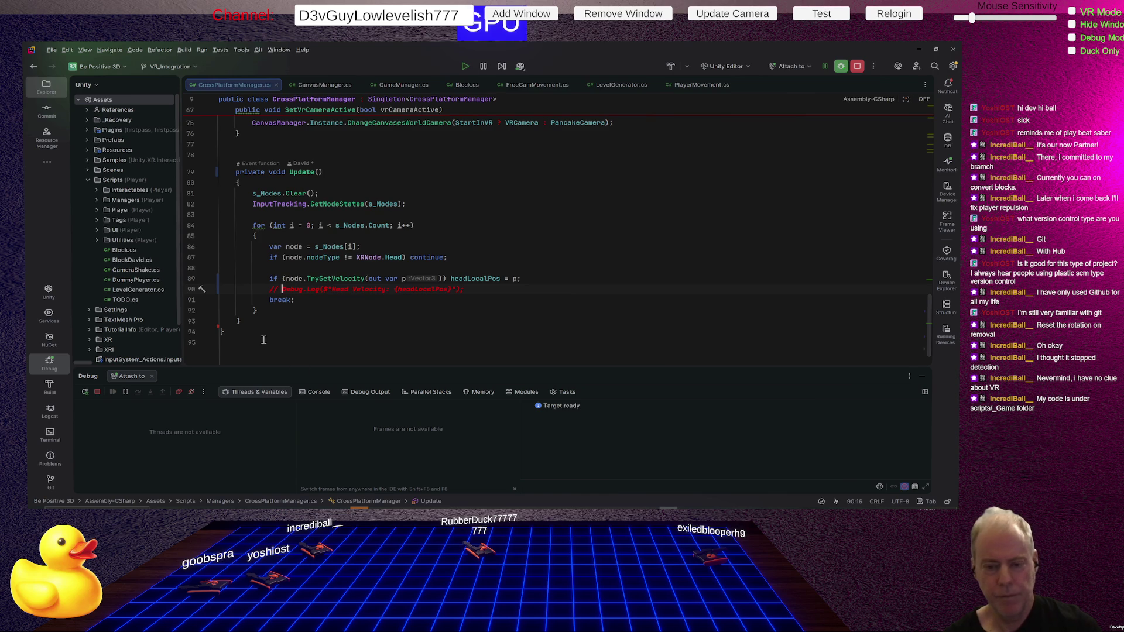
{"action": "left_click", "coordinate": [263, 339]}
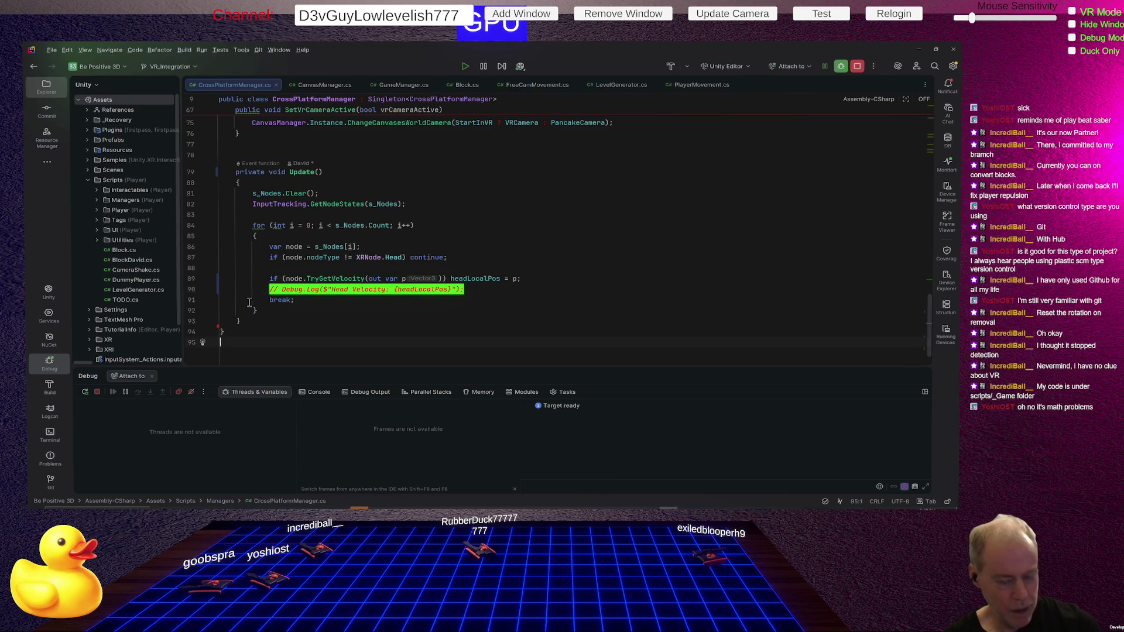
{"action": "key", "text": "alt+Tab"}
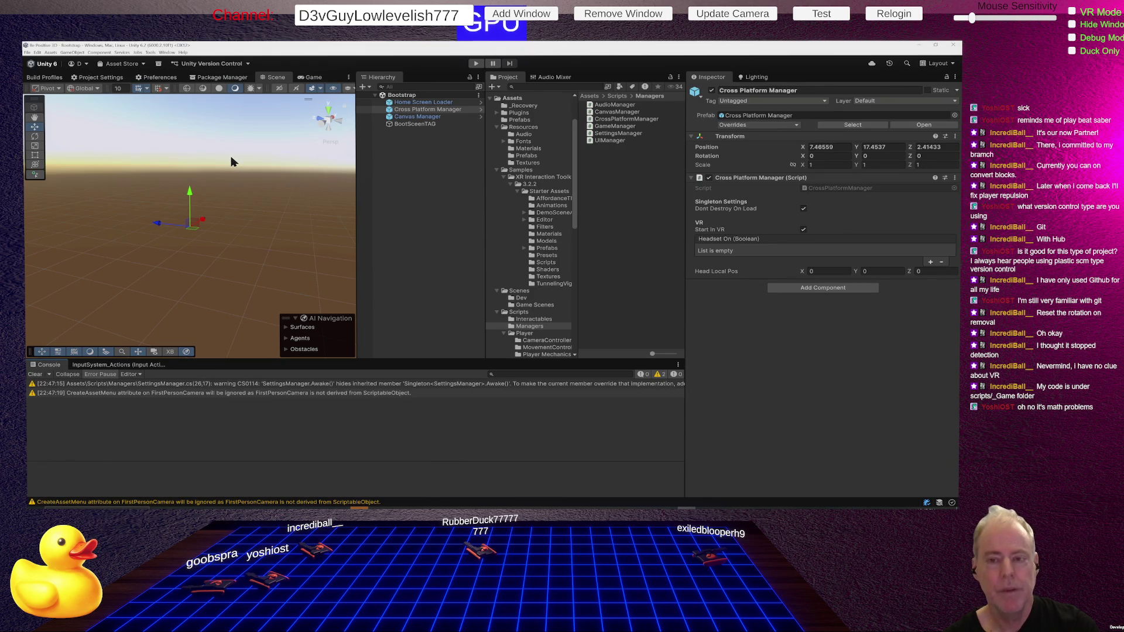
{"action": "key", "text": "alt+Tab"}
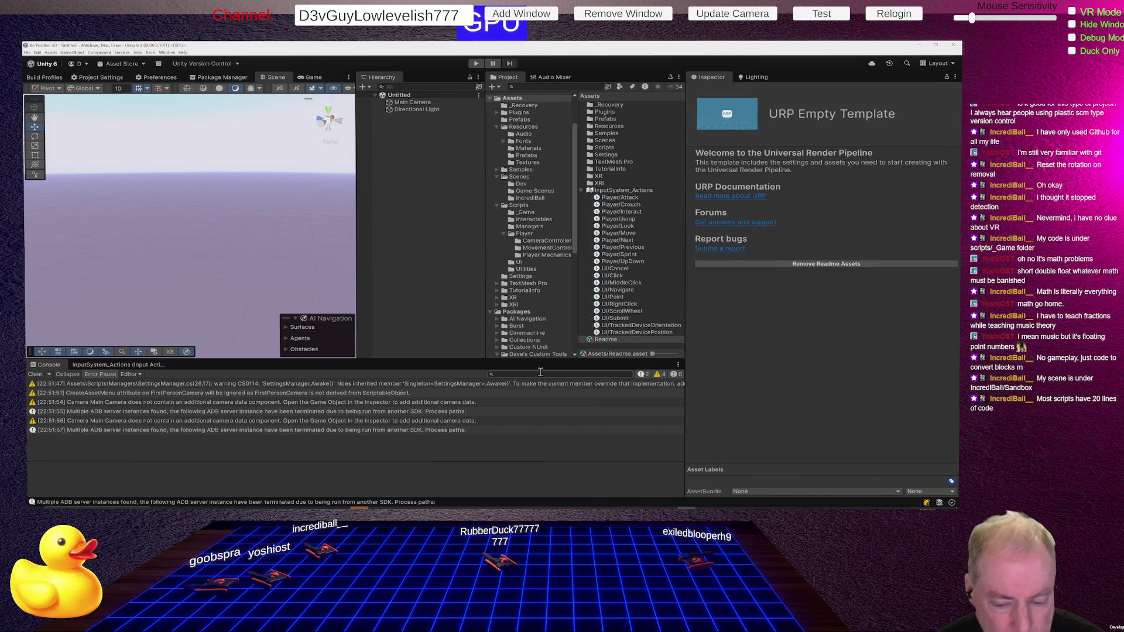
{"action": "left_click", "coordinate": [36, 374]}
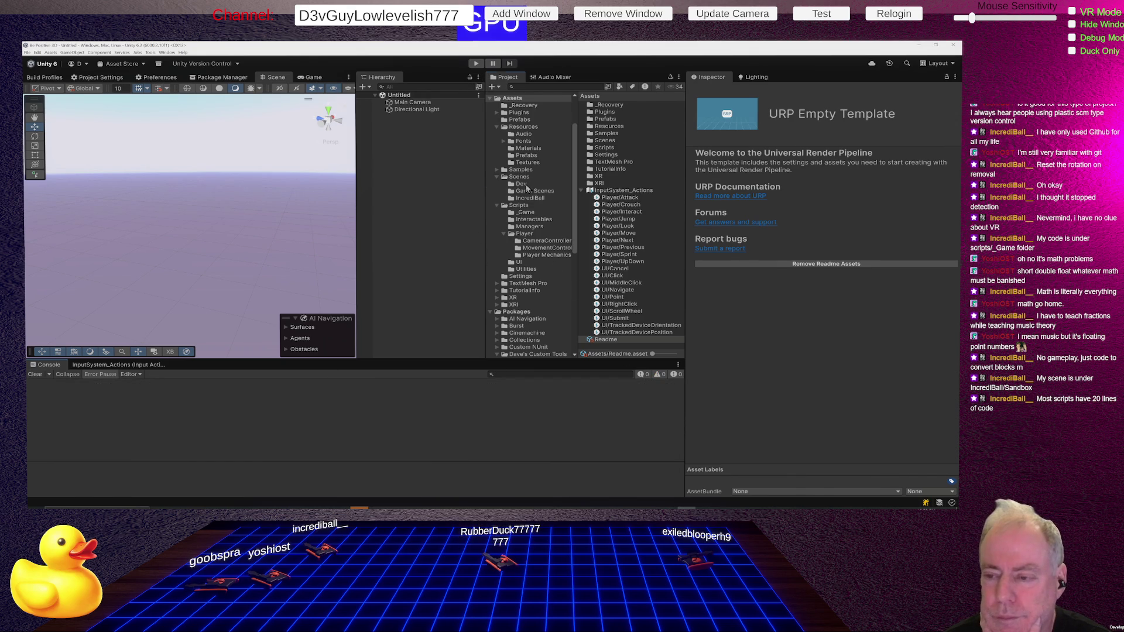
Step: Open the Sandbox scene from Assets/Scenes/IncrediBall and start playing it
{"action": "left_click", "coordinate": [524, 183]}
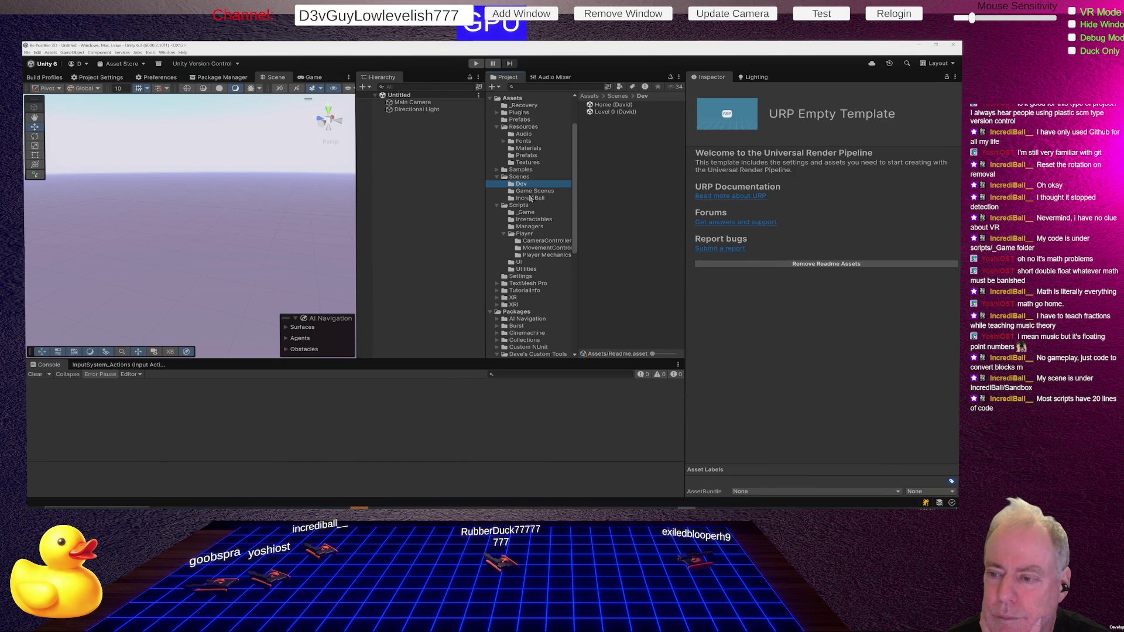
{"action": "left_click", "coordinate": [530, 200]}
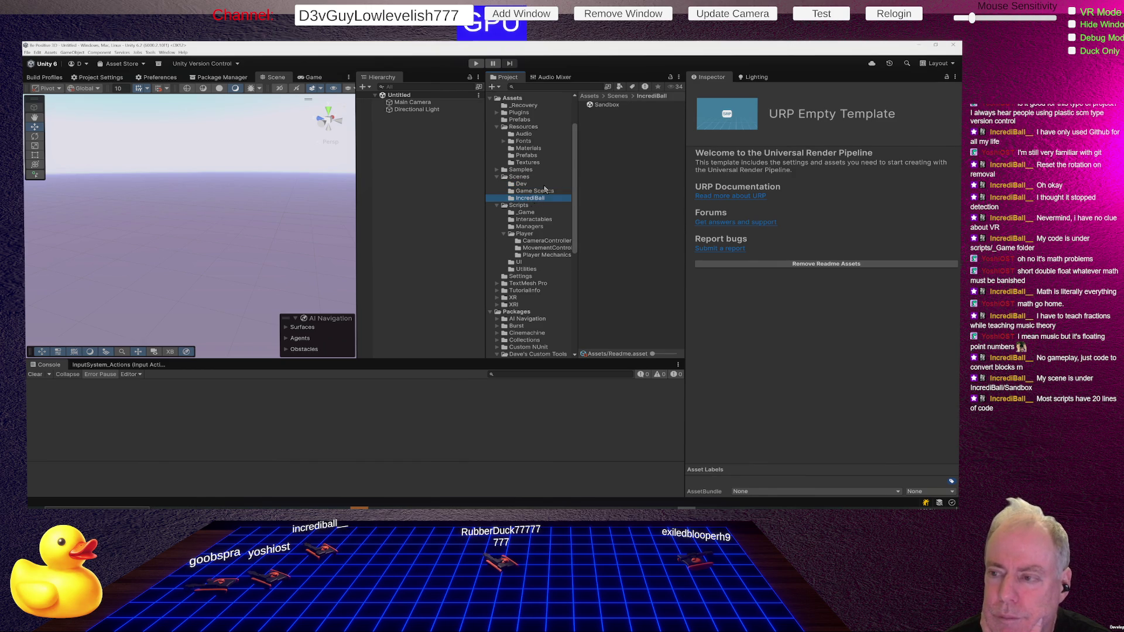
{"action": "double_click", "coordinate": [612, 107]}
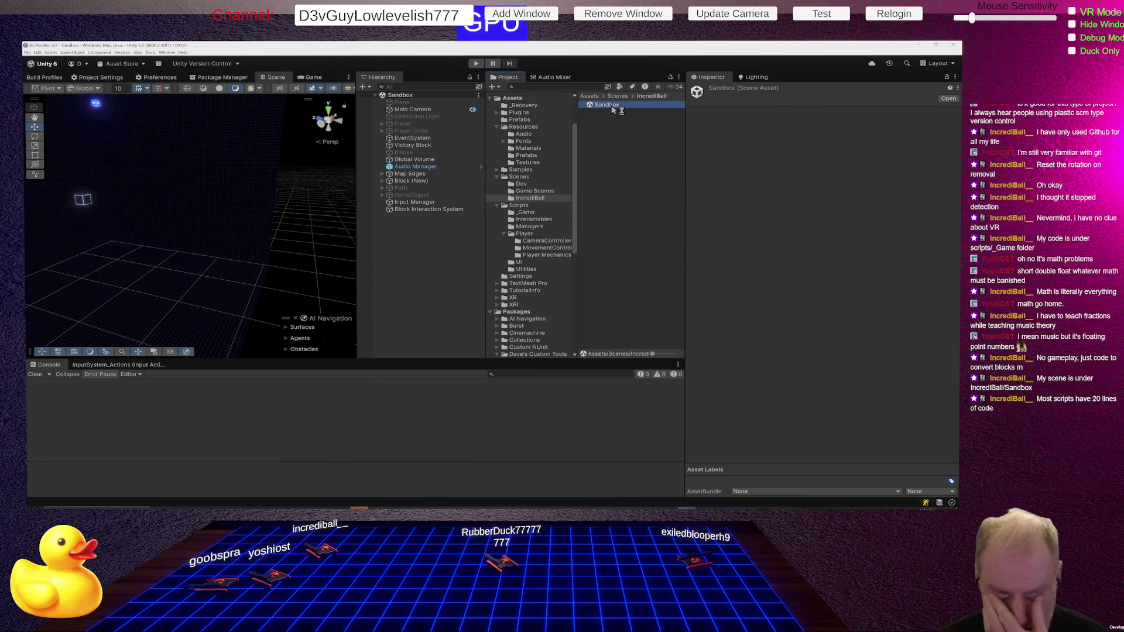
{"action": "left_click", "coordinate": [476, 63]}
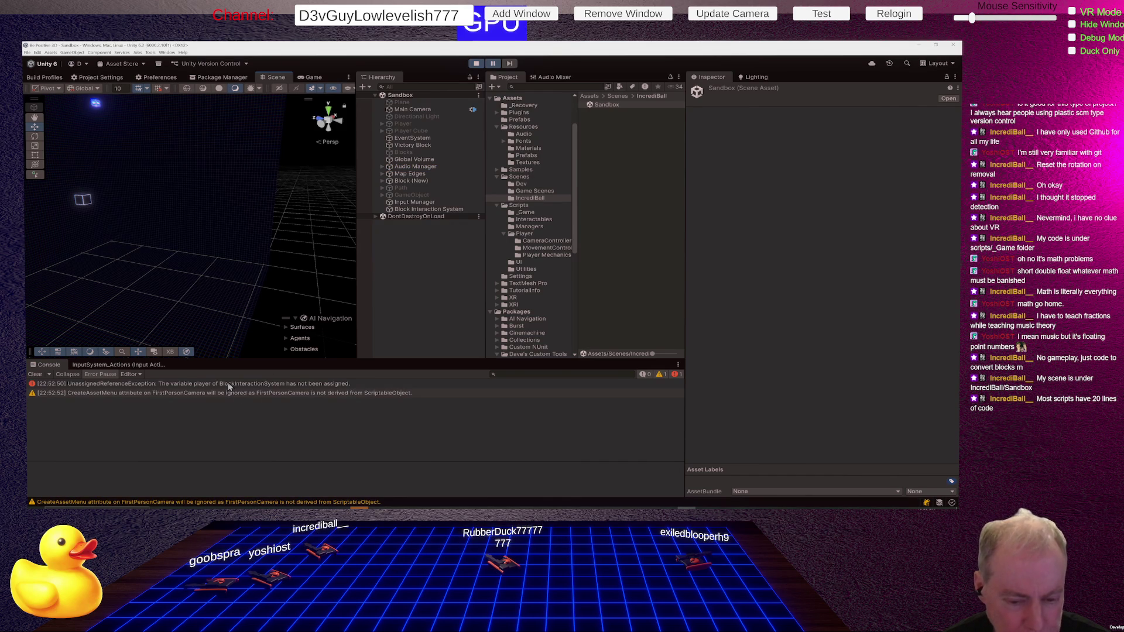
Step: Inspect the unassigned player error, the Block Interaction System object and the Victory Block
{"action": "left_click", "coordinate": [229, 385]}
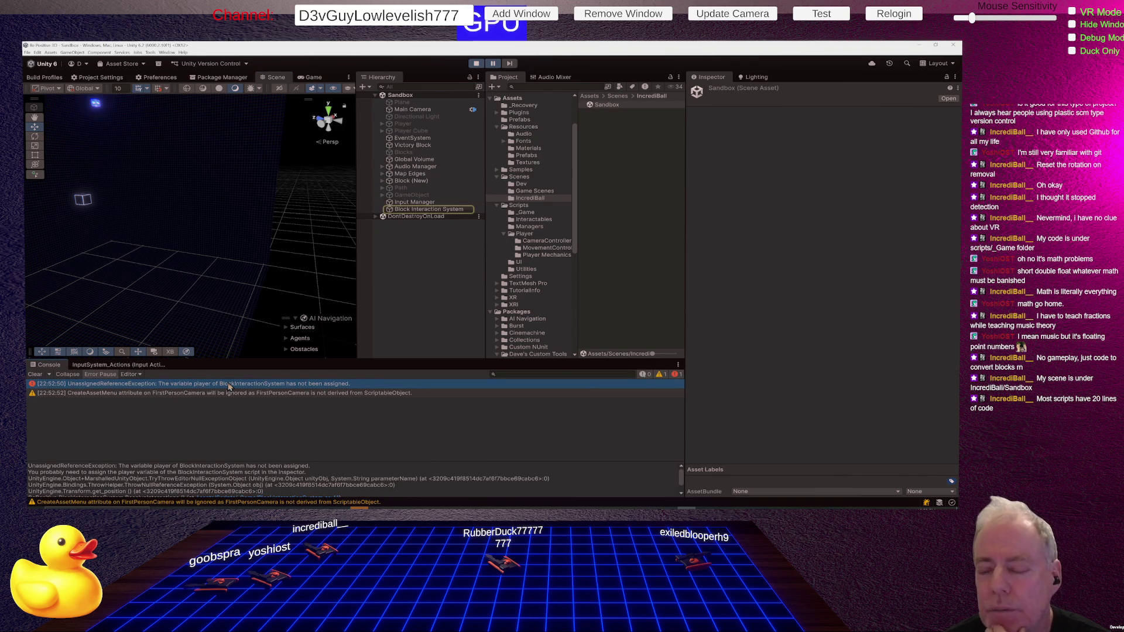
{"action": "left_click", "coordinate": [428, 210]}
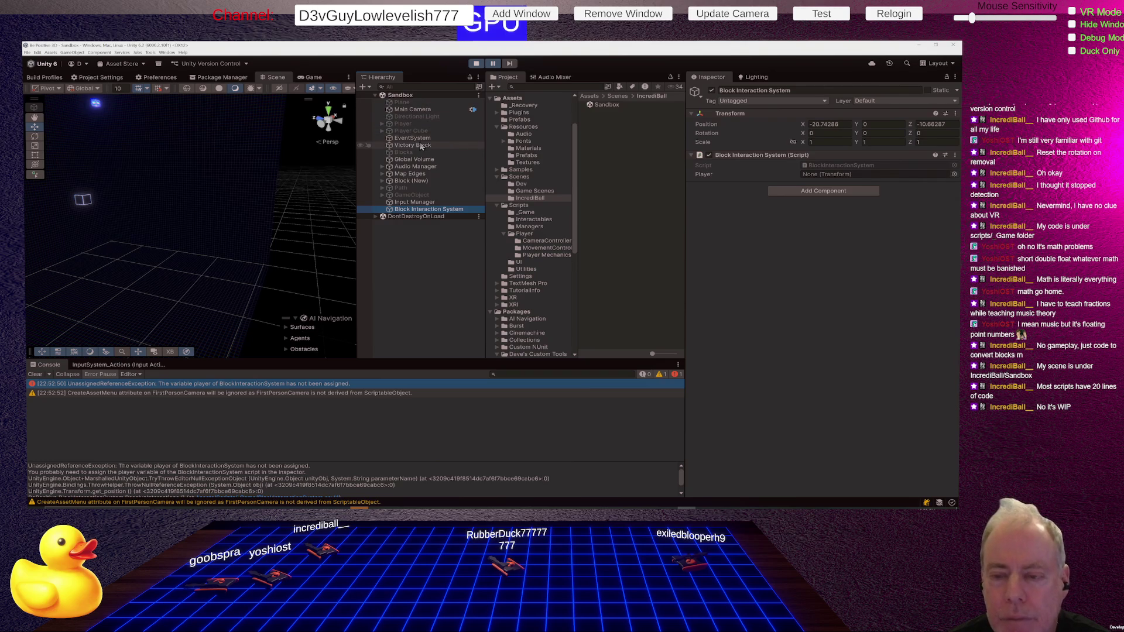
{"action": "left_click", "coordinate": [411, 138]}
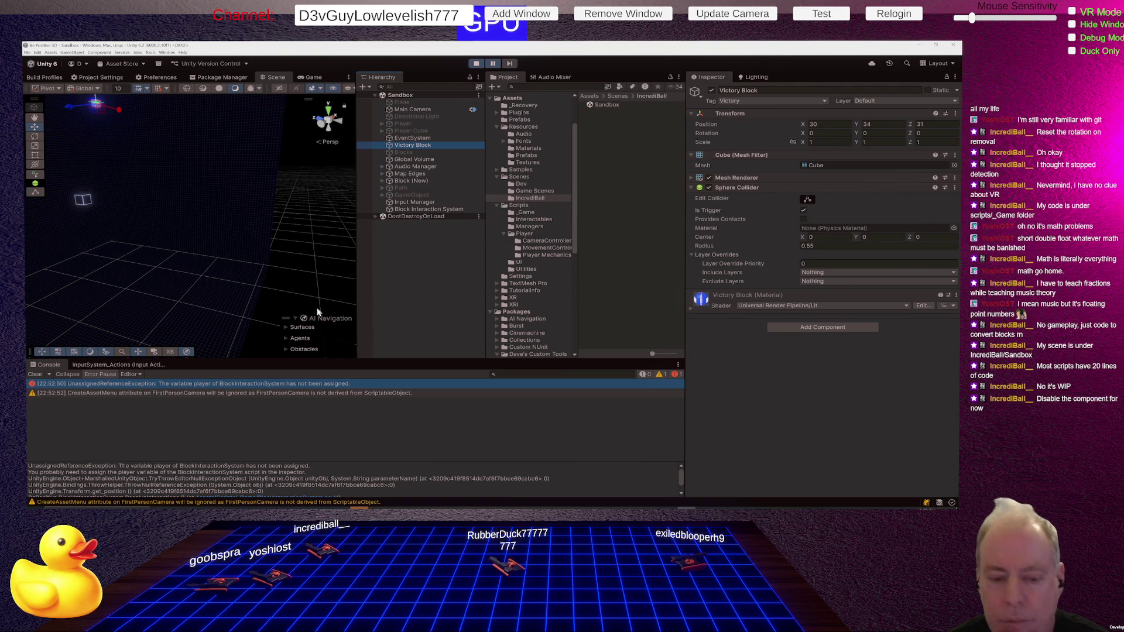
Step: Disable the Block Interaction System script, stop play mode and collapse its component
{"action": "left_click", "coordinate": [250, 385]}
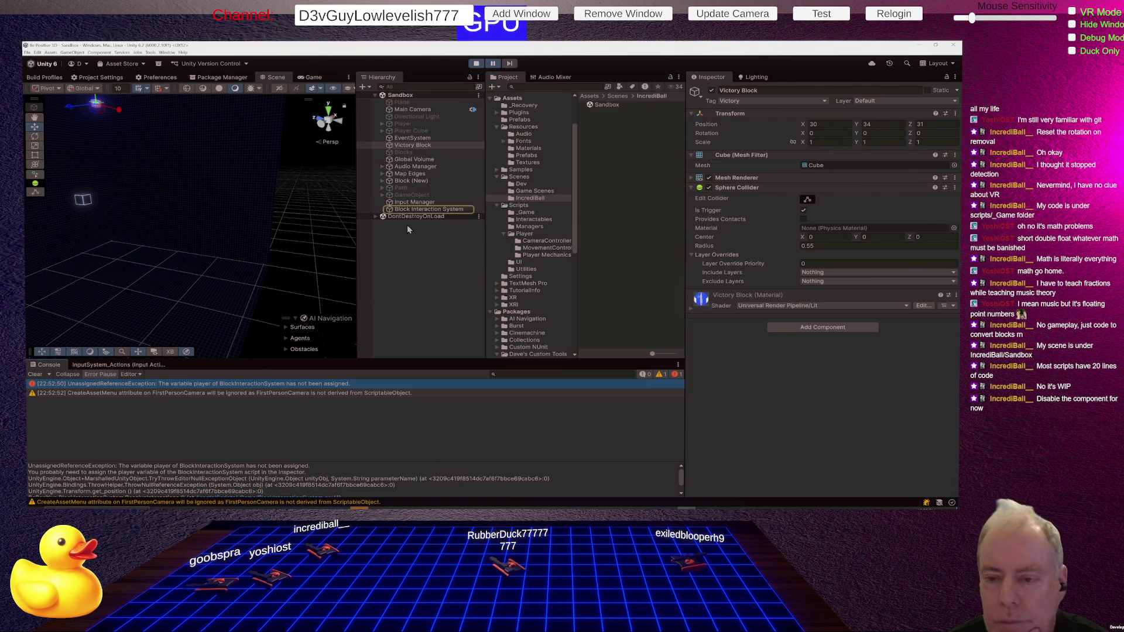
{"action": "left_click", "coordinate": [417, 210]}
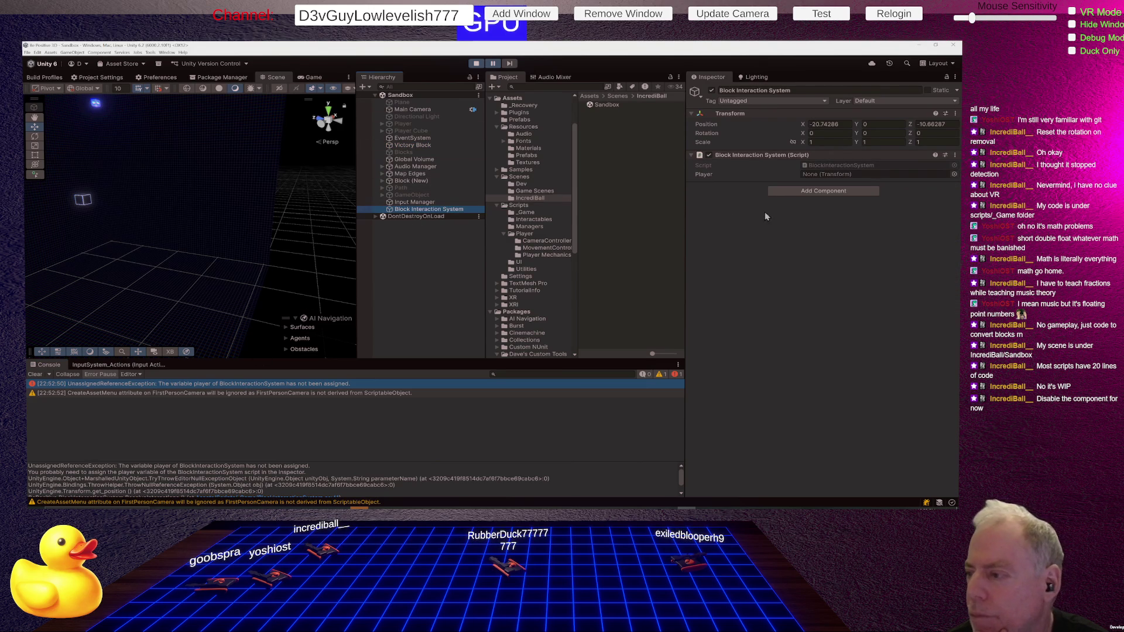
{"action": "left_click", "coordinate": [710, 155]}
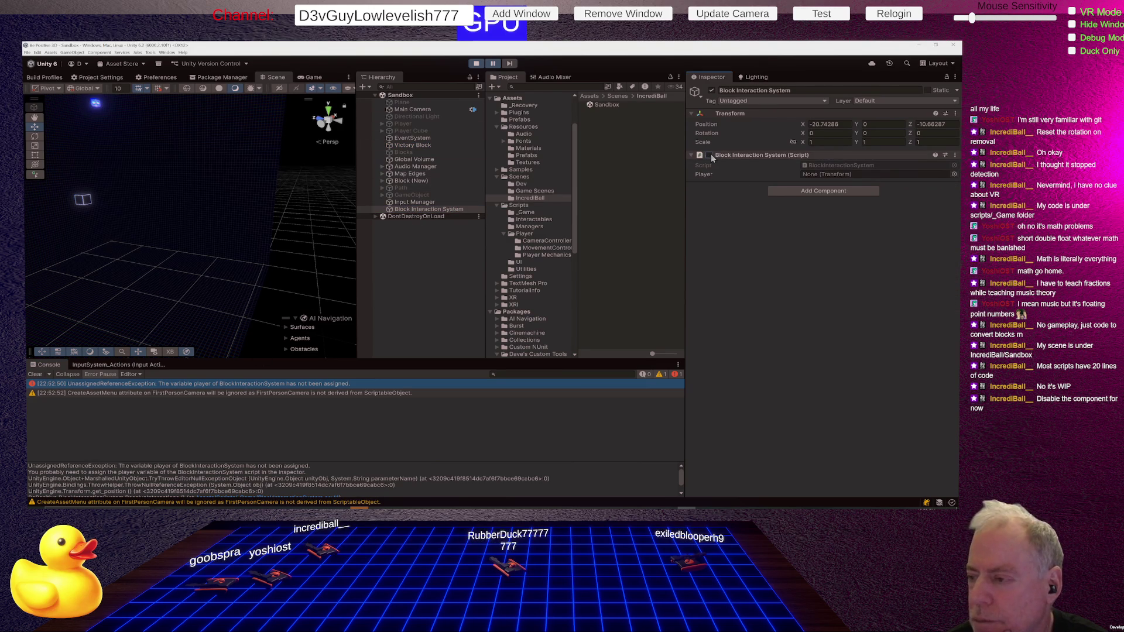
{"action": "left_click", "coordinate": [476, 64]}
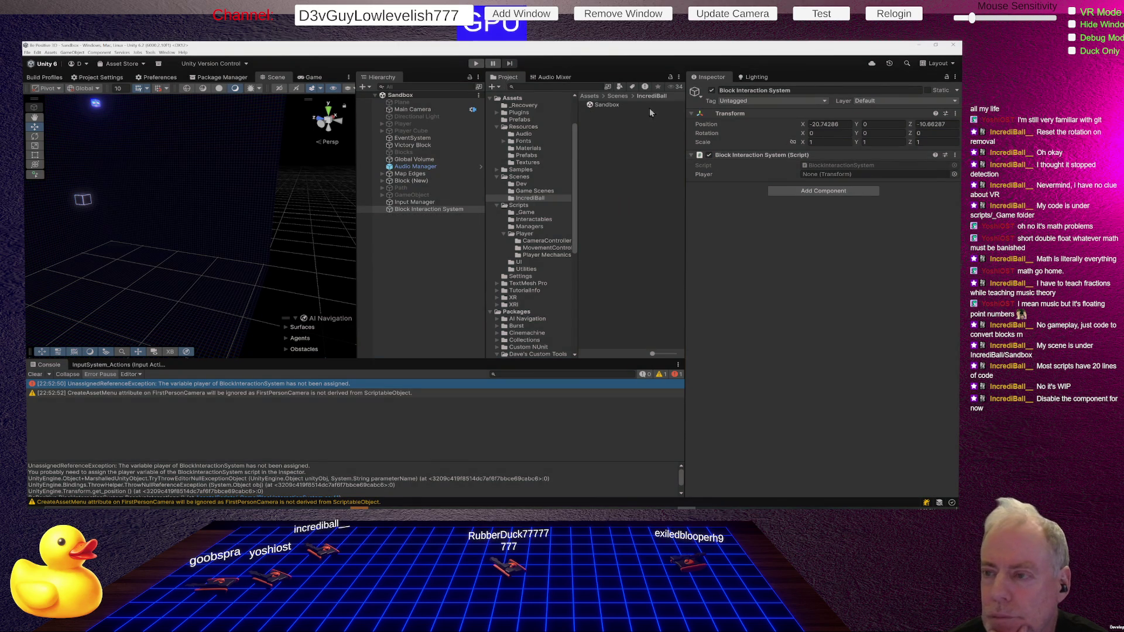
{"action": "left_click", "coordinate": [700, 155]}
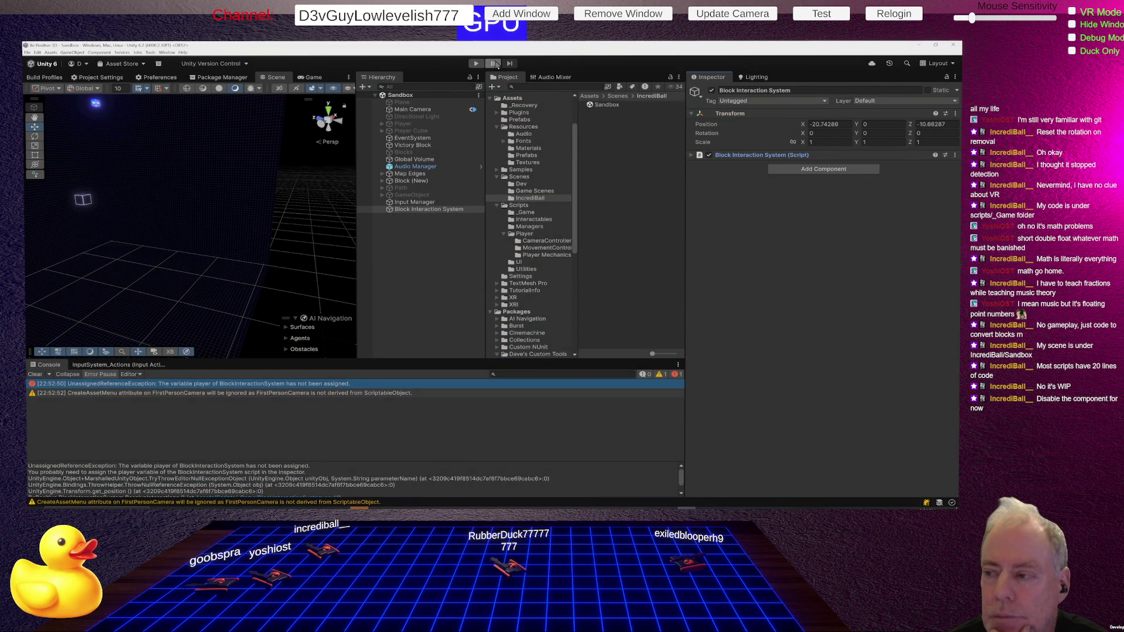
Step: Disable the Block Interaction System script, play the scene and toggle the red plus block twice
{"action": "left_click", "coordinate": [709, 153]}
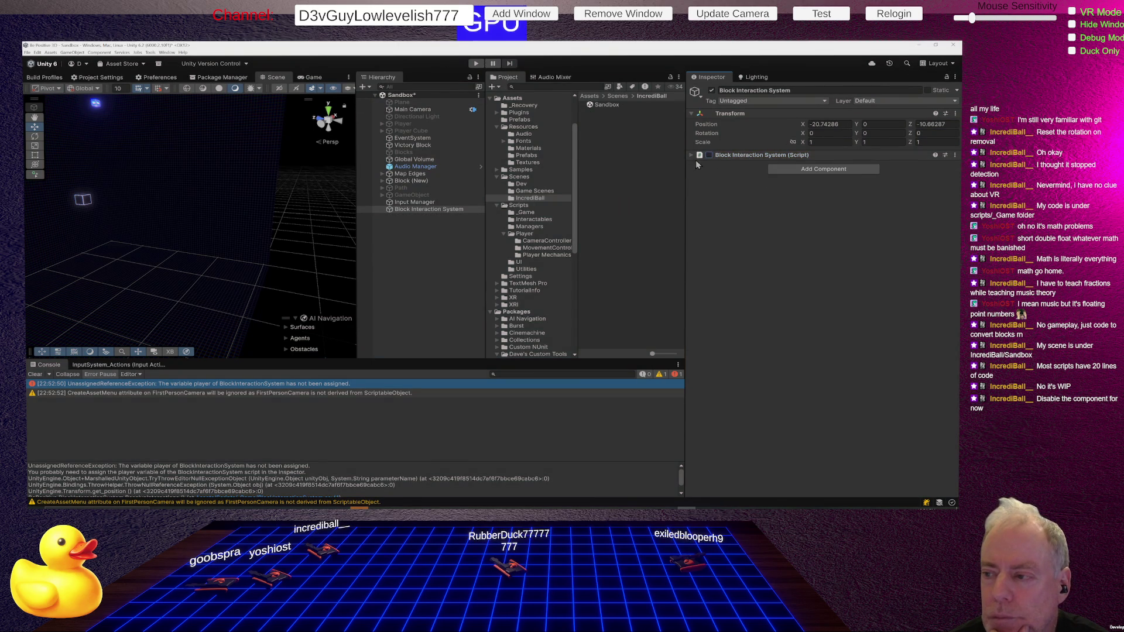
{"action": "left_click", "coordinate": [475, 63]}
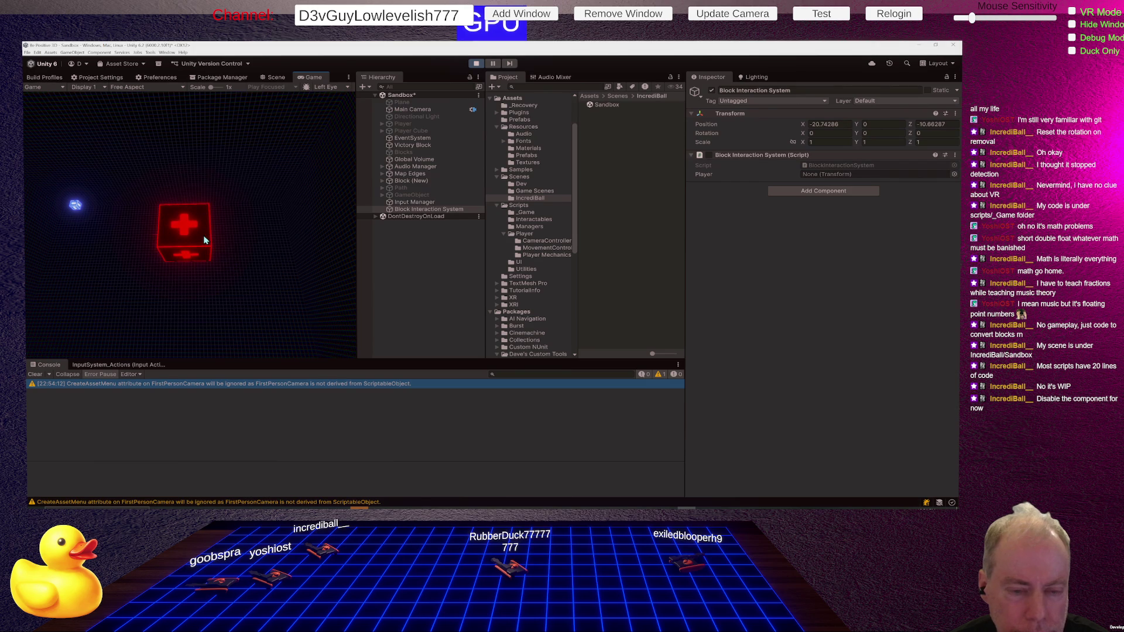
{"action": "left_click", "coordinate": [200, 234]}
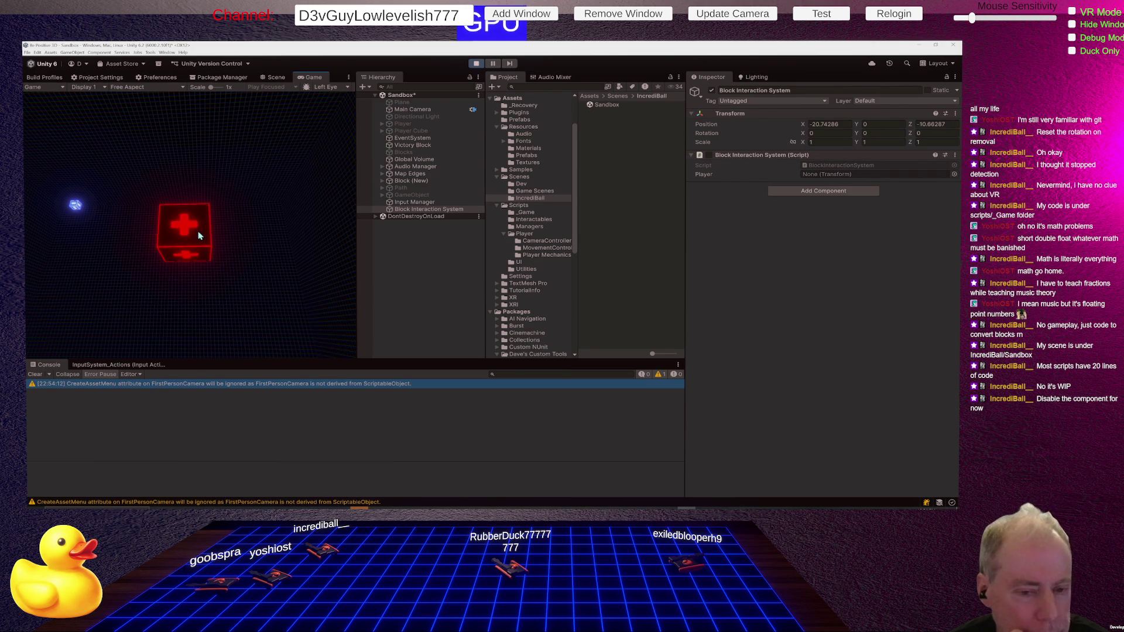
{"action": "left_click", "coordinate": [199, 234]}
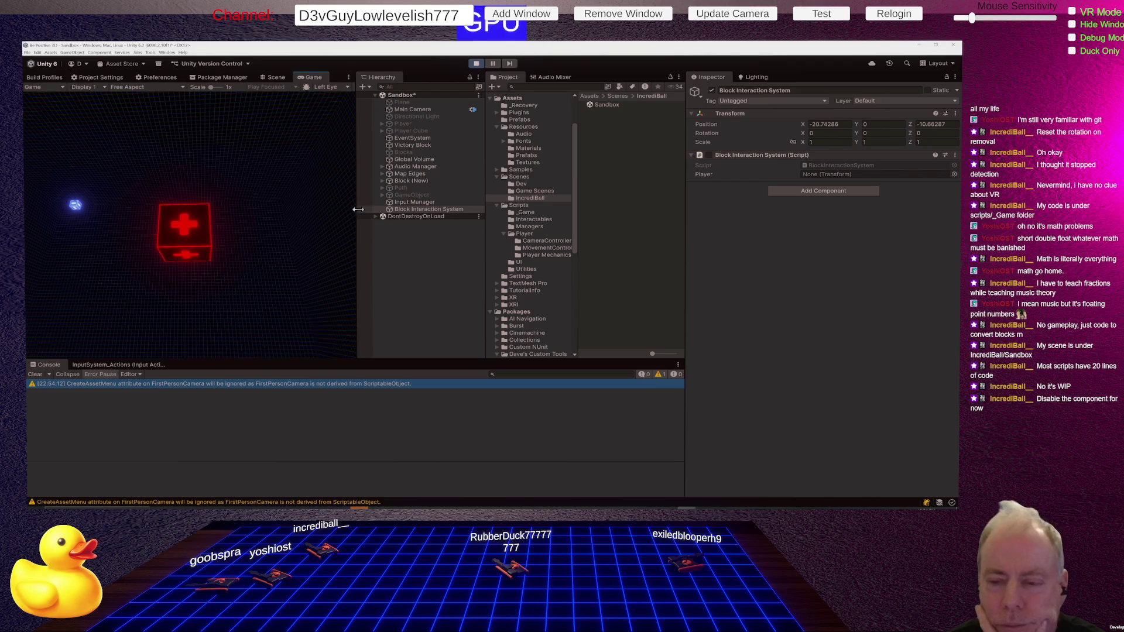
{"action": "mouse_move", "coordinate": [429, 210]}
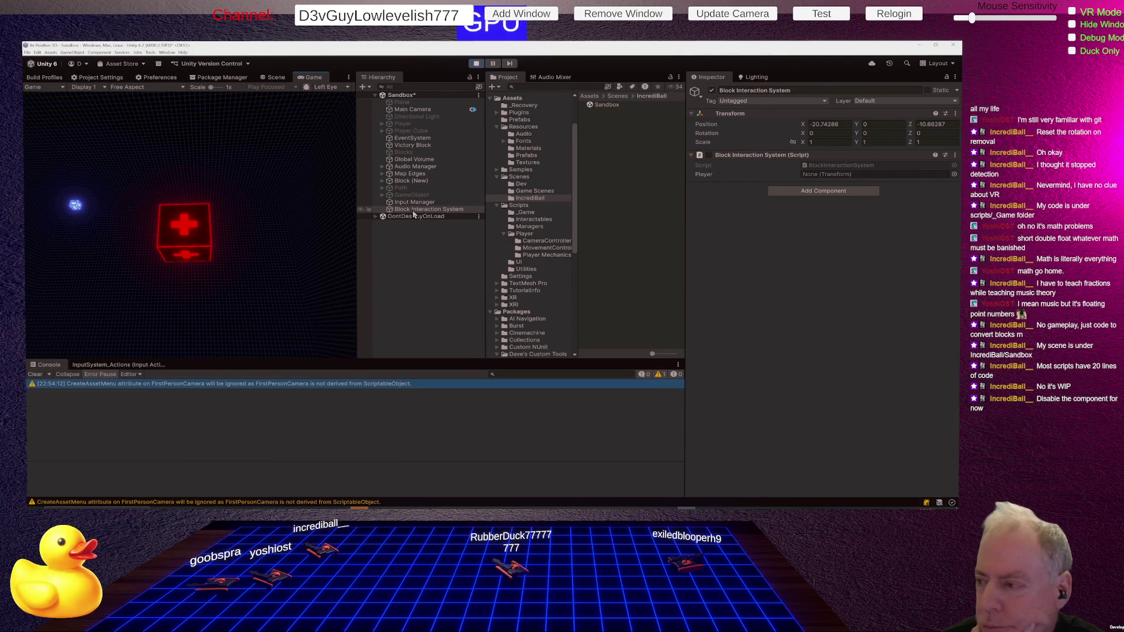
Step: Inspect the Block Interaction System and then the Block (New) object's components
{"action": "left_click", "coordinate": [416, 211]}
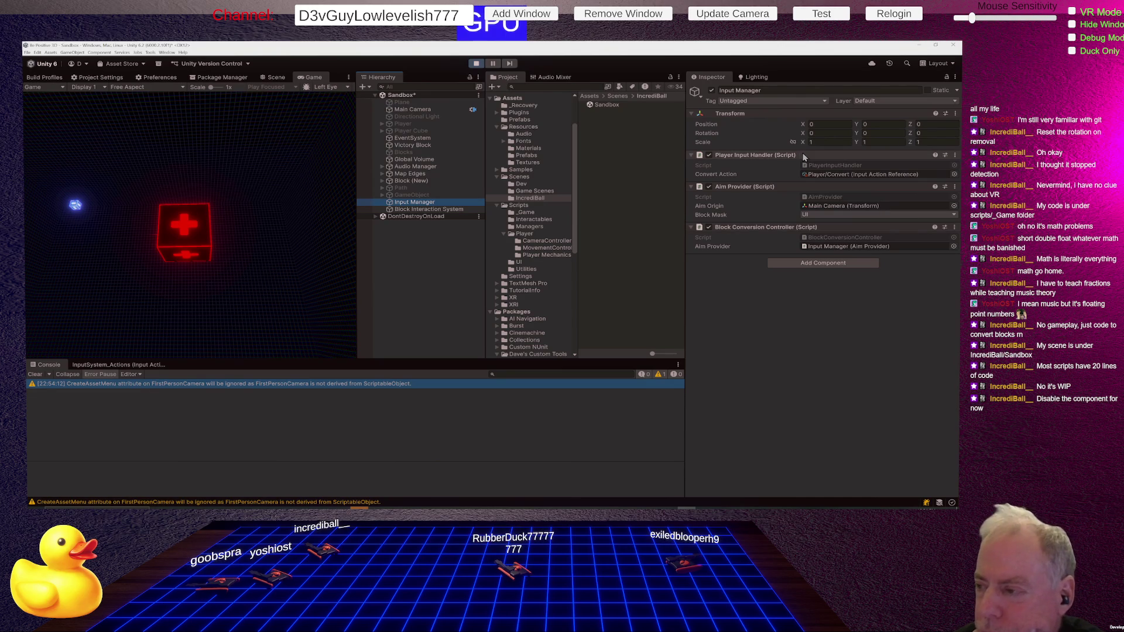
{"action": "left_click", "coordinate": [433, 181]}
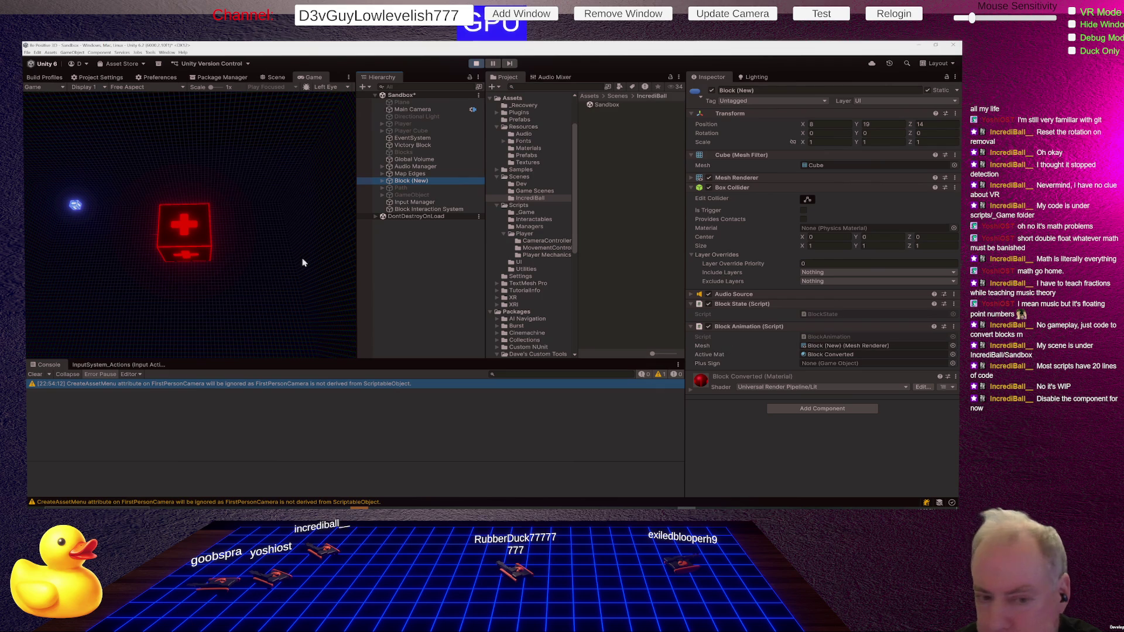
Step: Toggle the Block (New) cube repeatedly between red and outline, ending on red
{"action": "left_click", "coordinate": [190, 243]}
{"action": "left_click", "coordinate": [188, 242]}
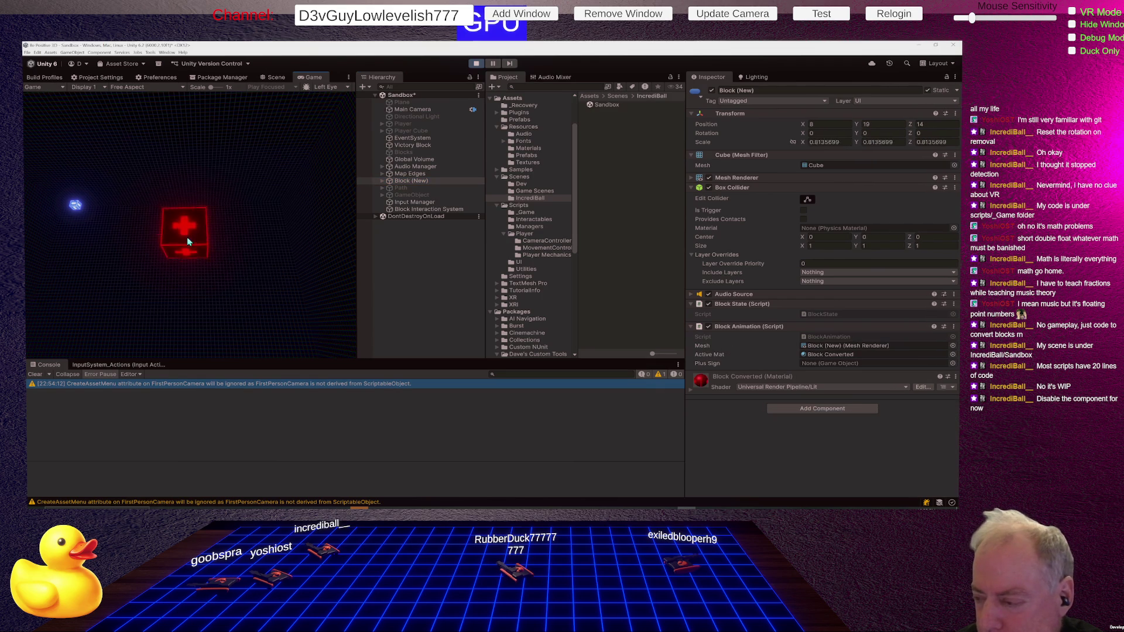
{"action": "left_click", "coordinate": [188, 242]}
{"action": "left_click", "coordinate": [188, 241]}
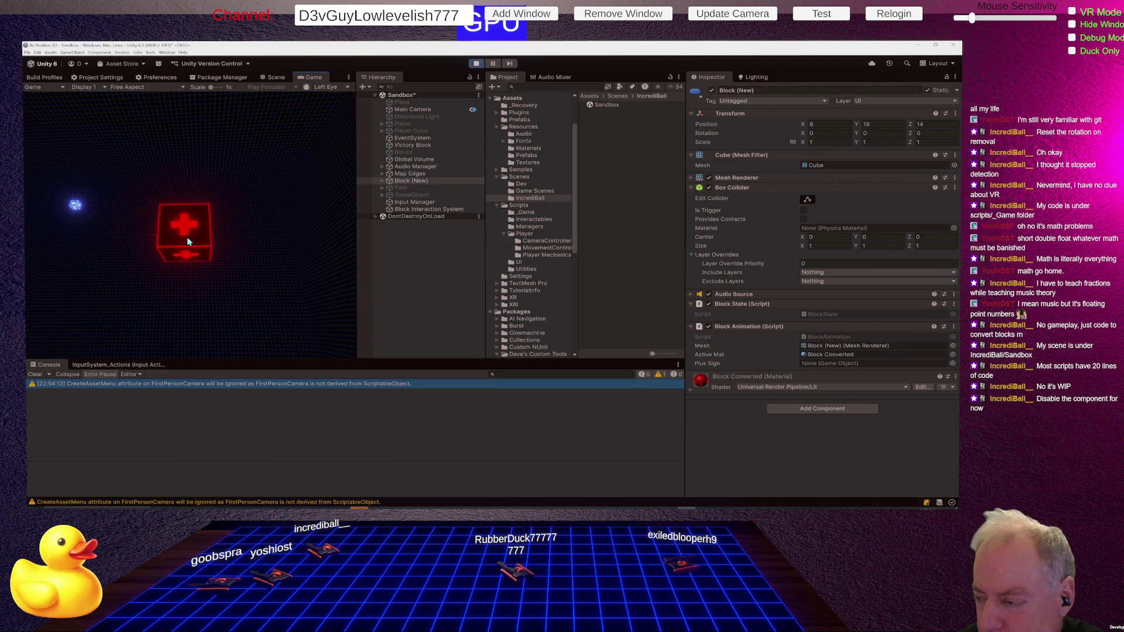
{"action": "left_click", "coordinate": [187, 242]}
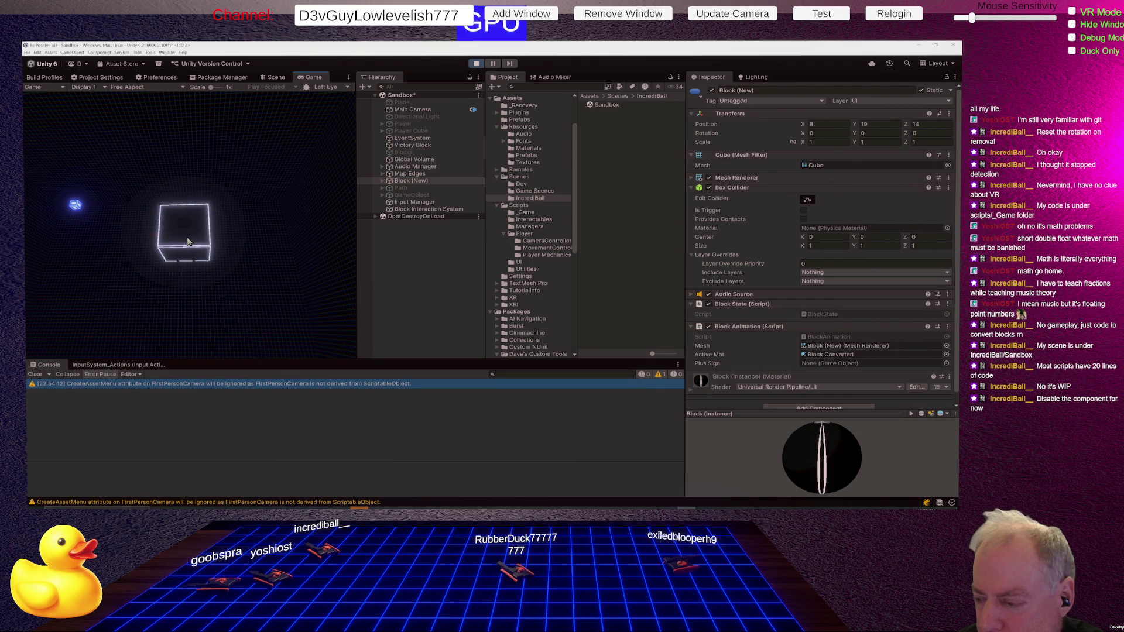
{"action": "left_click", "coordinate": [187, 242]}
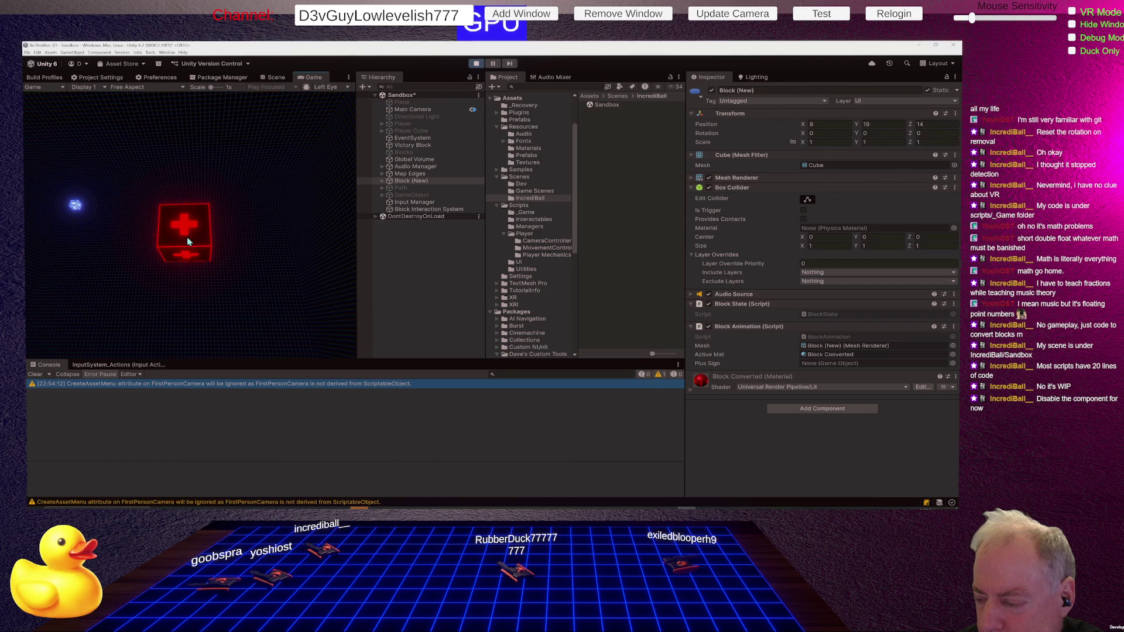
{"action": "left_click", "coordinate": [187, 238]}
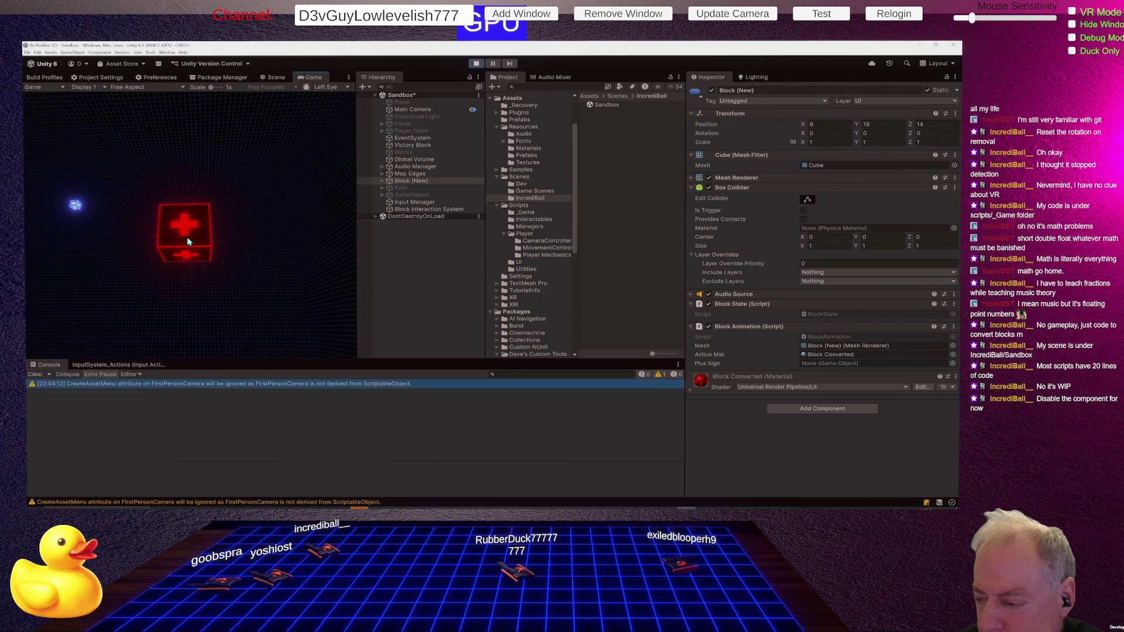
{"action": "left_click", "coordinate": [187, 238]}
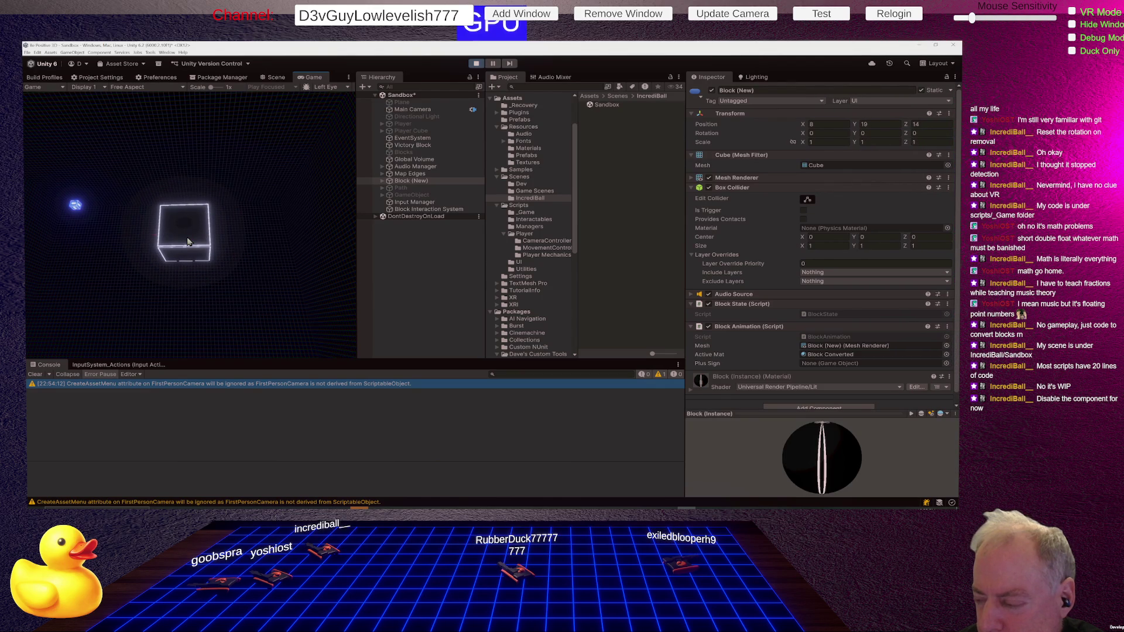
{"action": "left_click", "coordinate": [188, 239]}
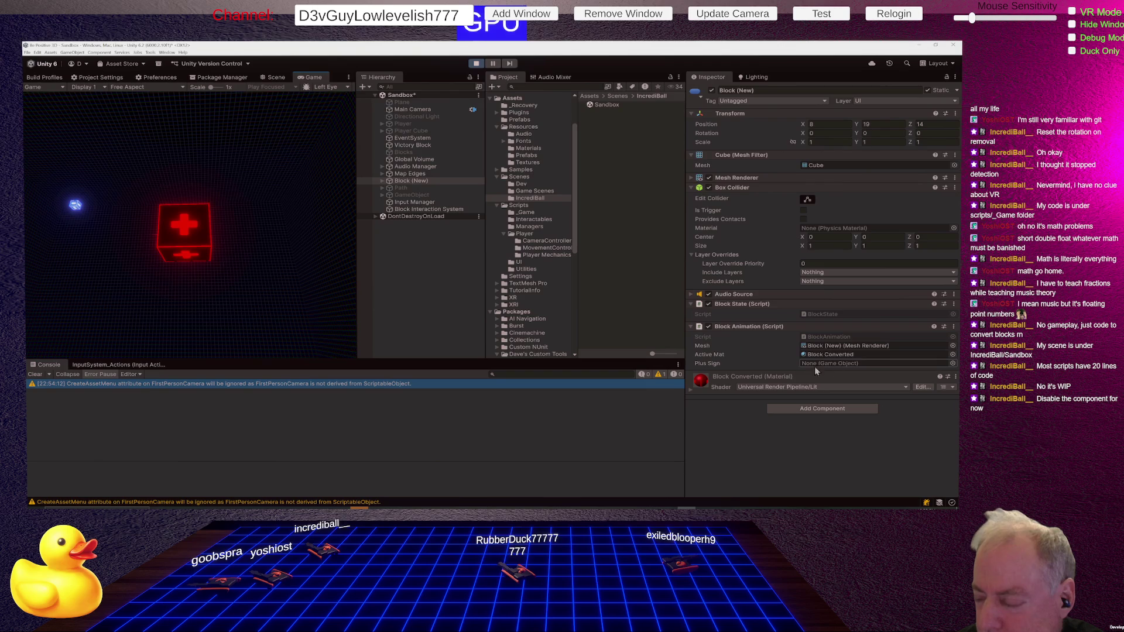
Step: Locate the Block Converted material, open BlockState in Rider, then view CrossPlatformManager
{"action": "left_click", "coordinate": [834, 352]}
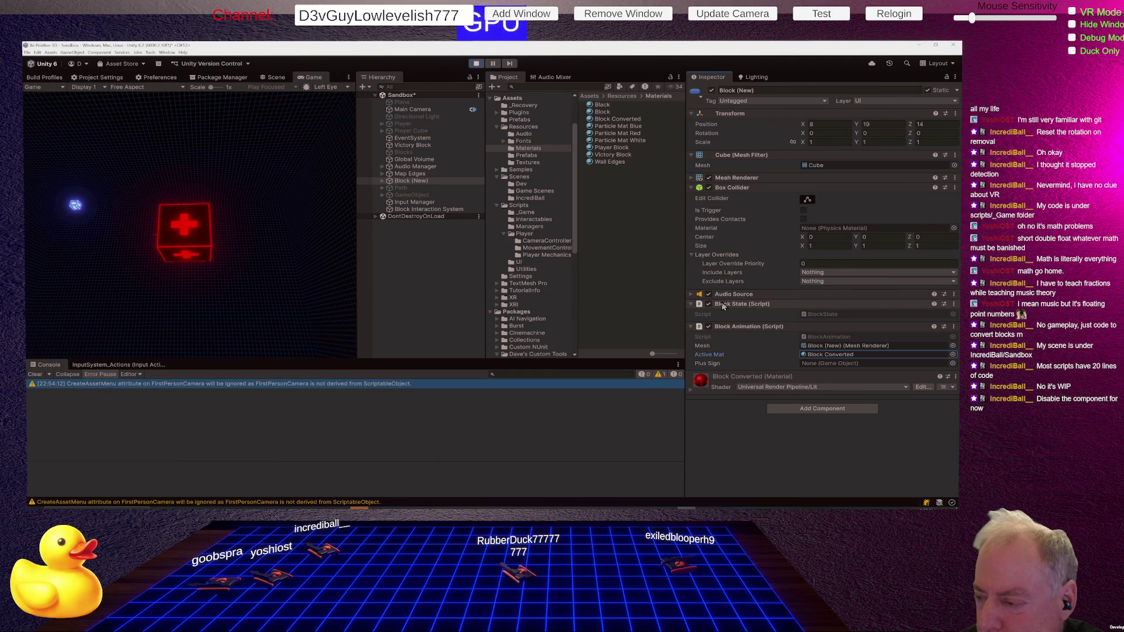
{"action": "double_click", "coordinate": [818, 316]}
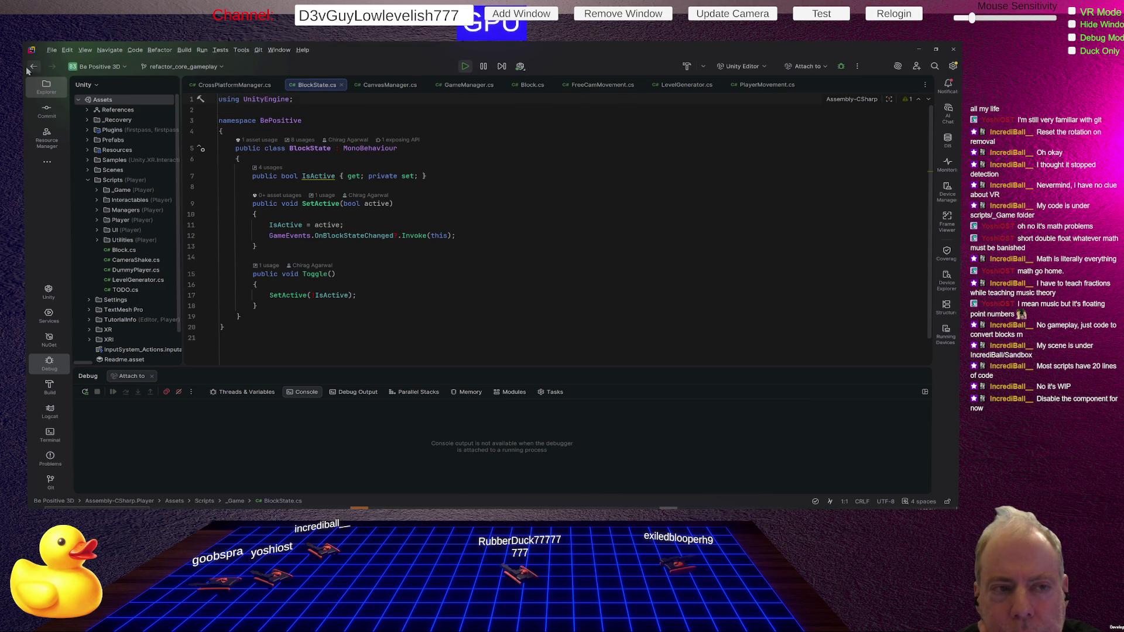
{"action": "left_click", "coordinate": [233, 85]}
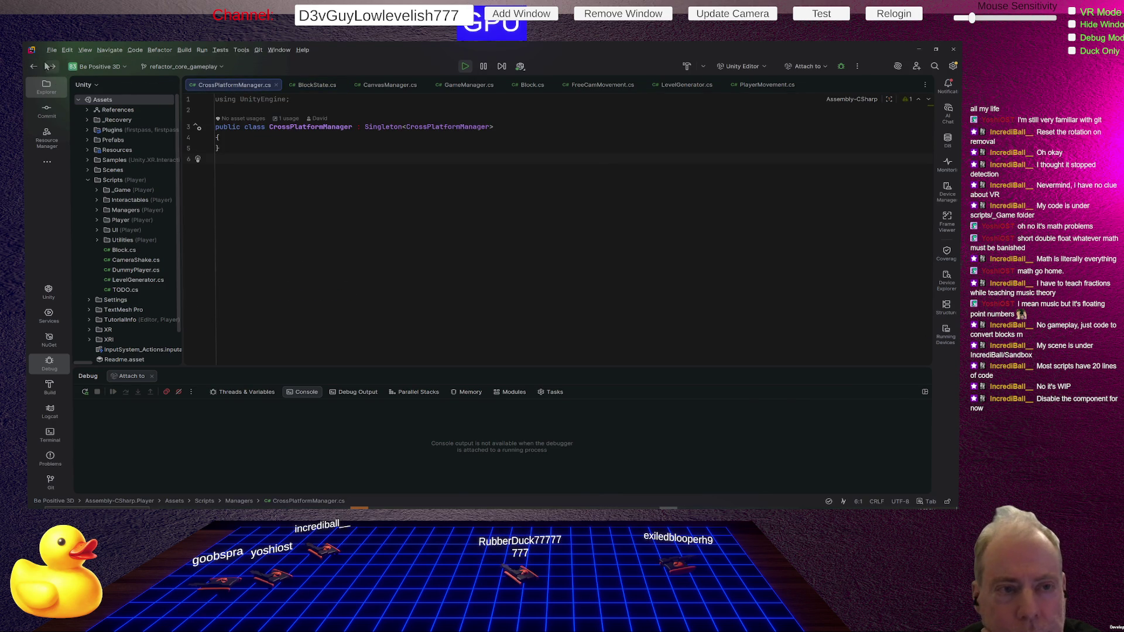
{"action": "key", "text": "ctrl+Tab"}
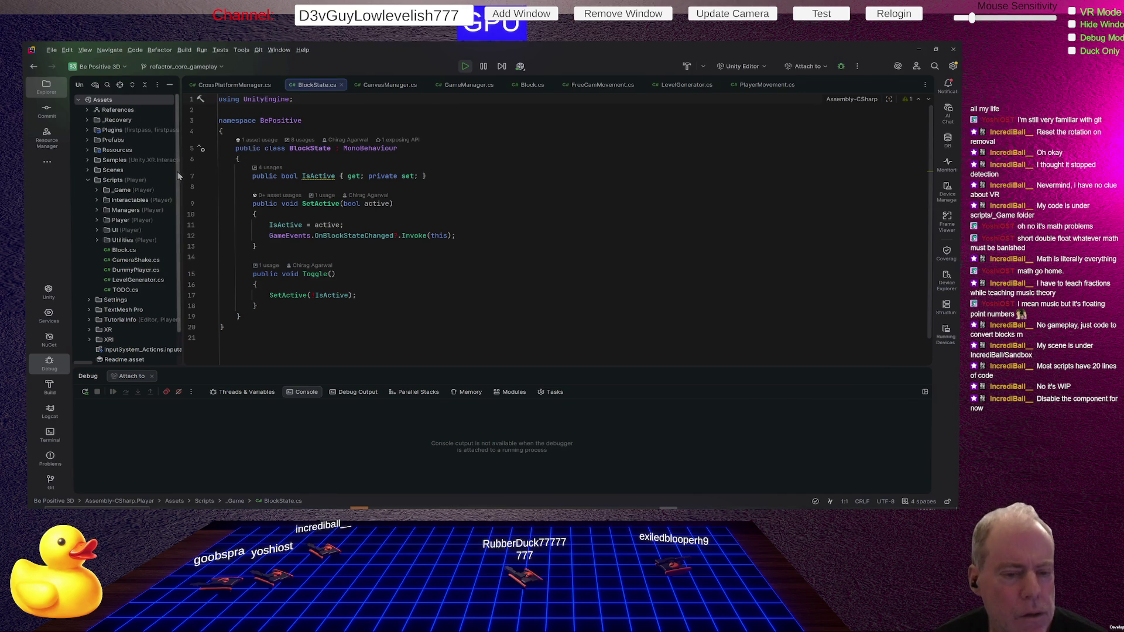
{"action": "key", "text": "alt+Tab"}
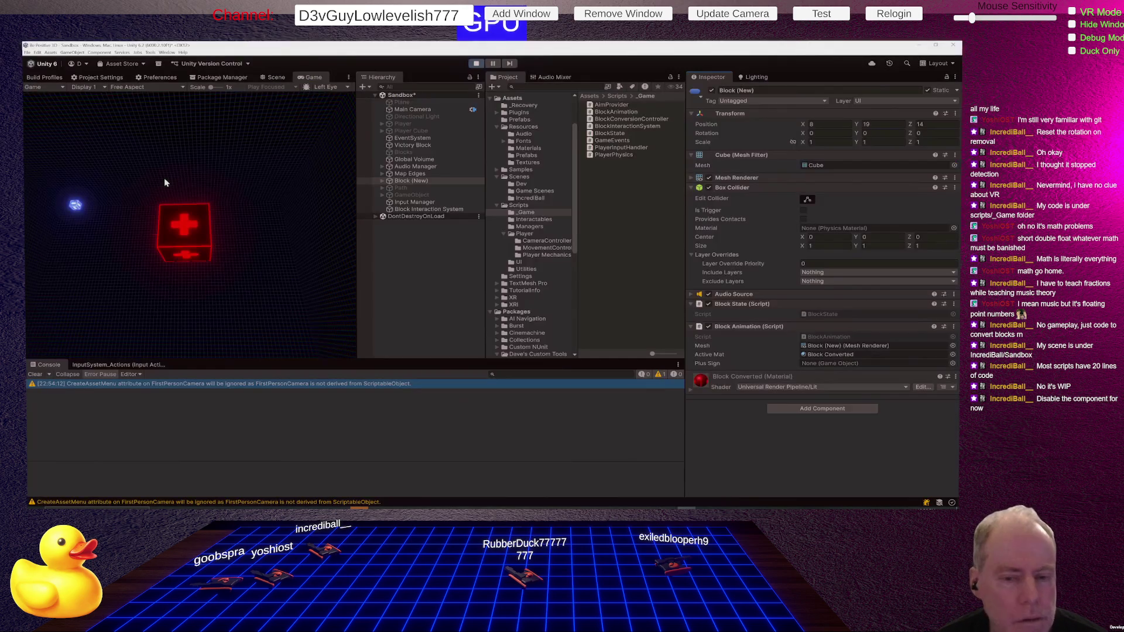
{"action": "key", "text": "alt+Tab"}
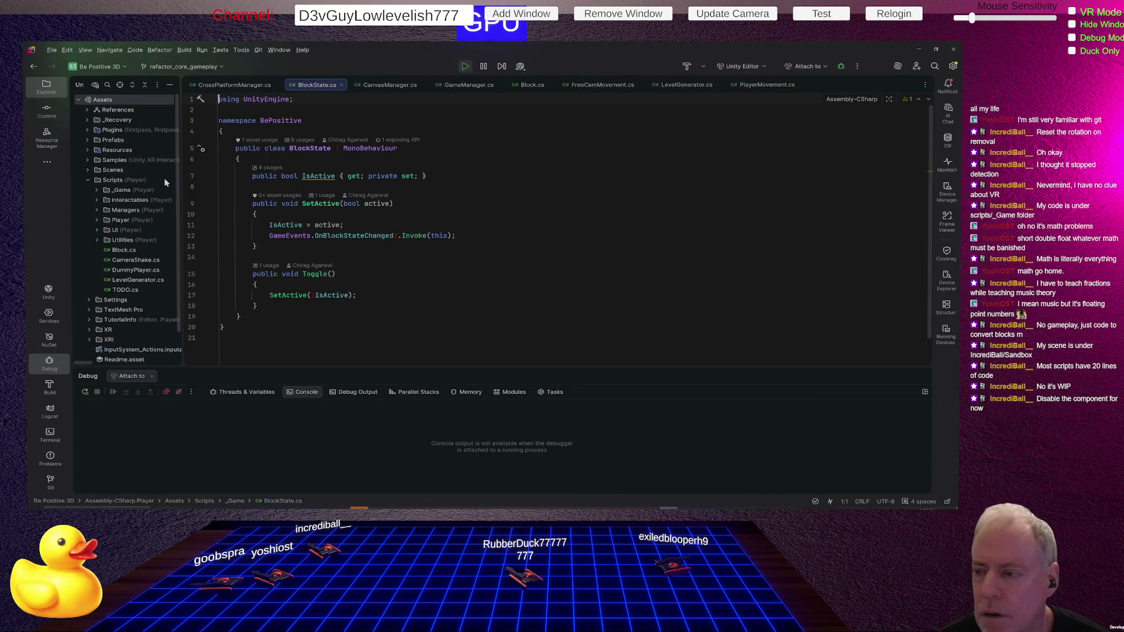
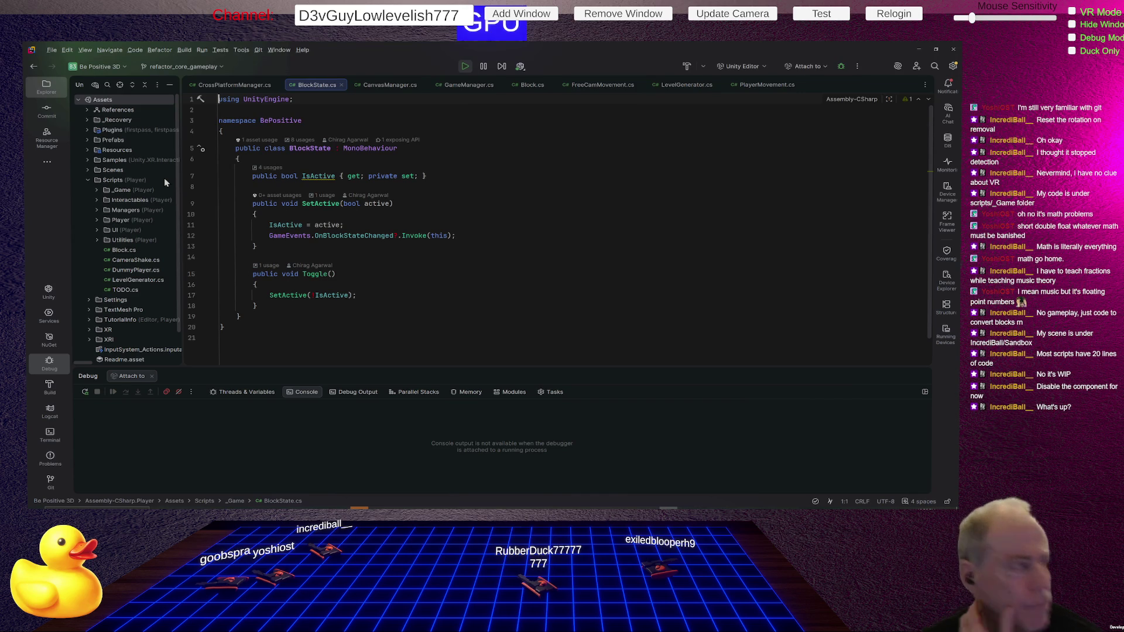
Step: Switch from Rider to the Fork git client to review the latest commit
{"action": "key", "text": "alt+Tab"}
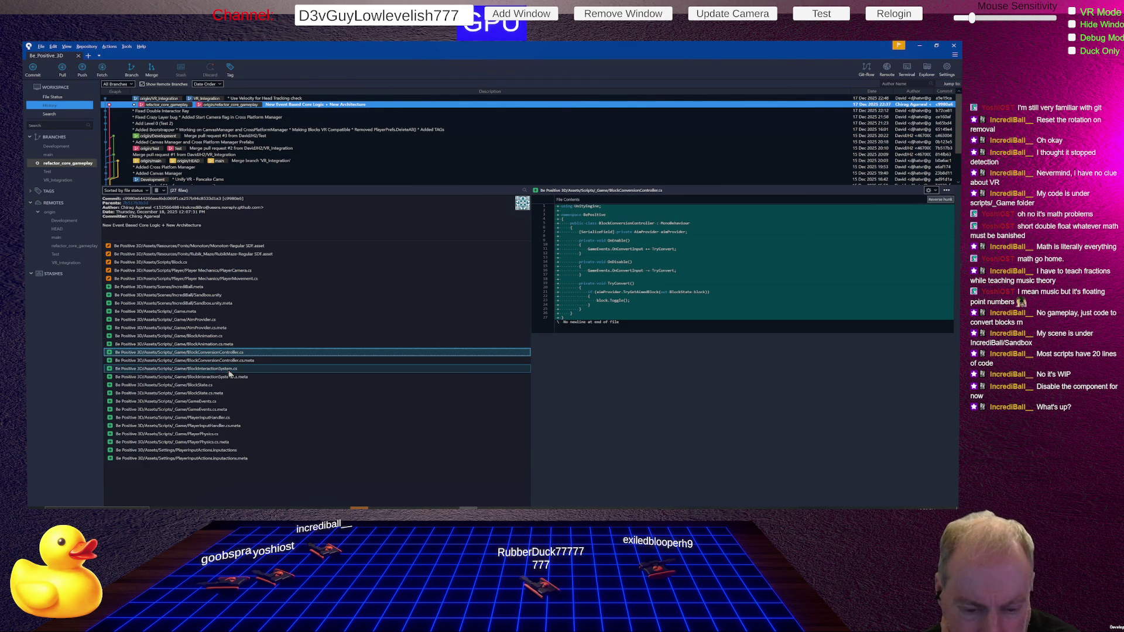
Step: Review the commit's diffs for BlockInteractionSystem.cs, BlockState.cs and GameEvents.cs
{"action": "left_click", "coordinate": [230, 370]}
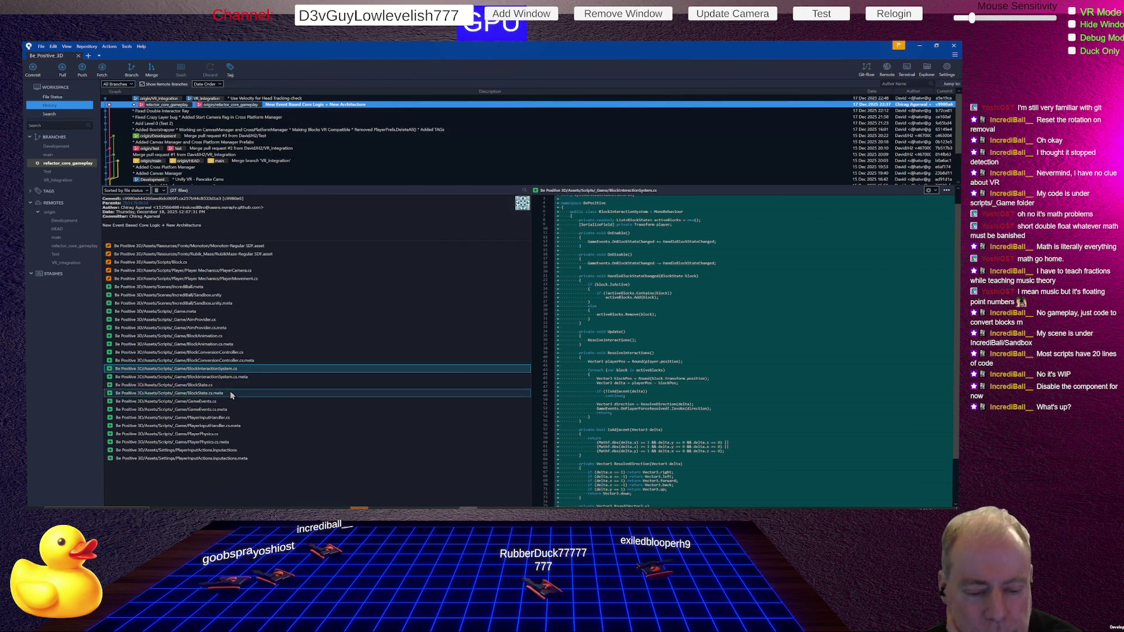
{"action": "scroll", "coordinate": [763, 313], "scroll_direction": "down", "scroll_amount": 2}
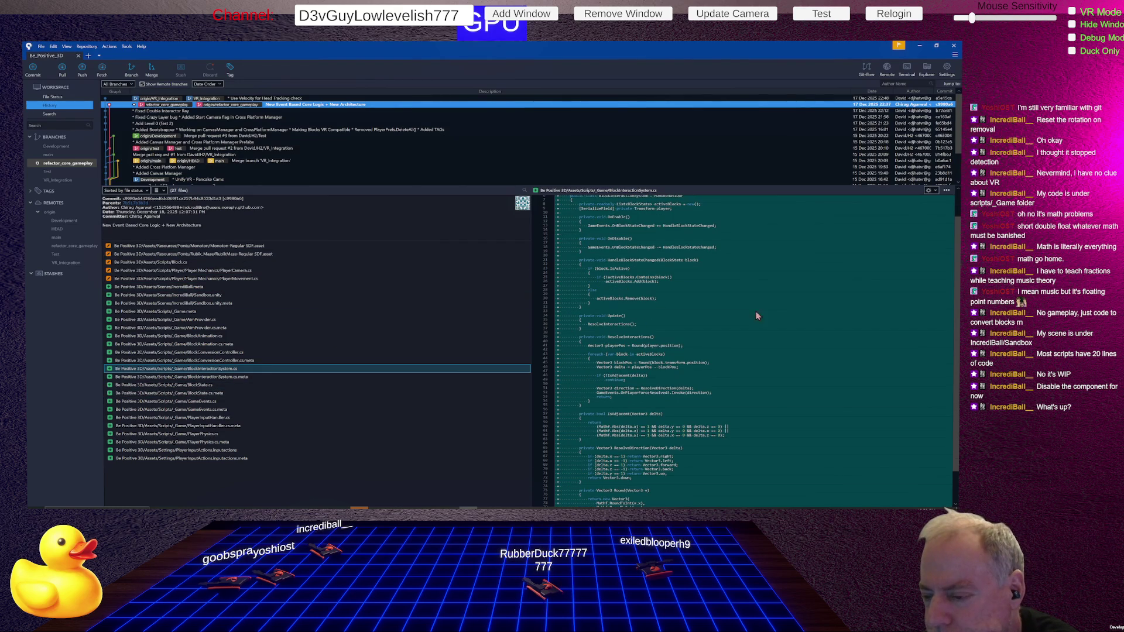
{"action": "scroll", "coordinate": [704, 314], "scroll_direction": "down", "scroll_amount": 2}
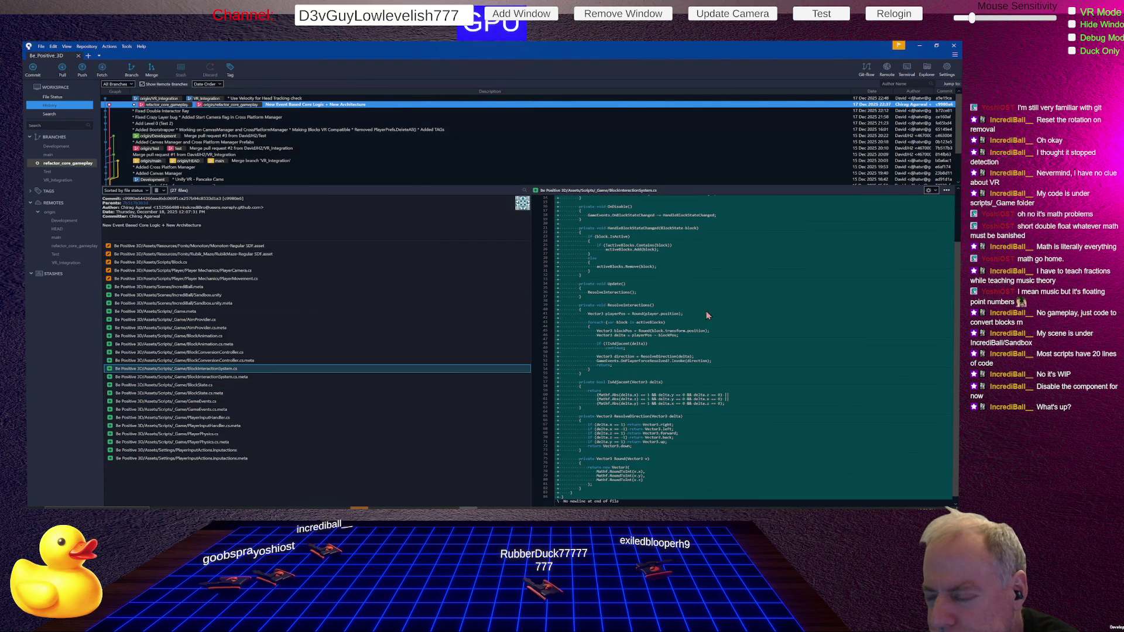
{"action": "scroll", "coordinate": [702, 311], "scroll_direction": "down", "scroll_amount": 1}
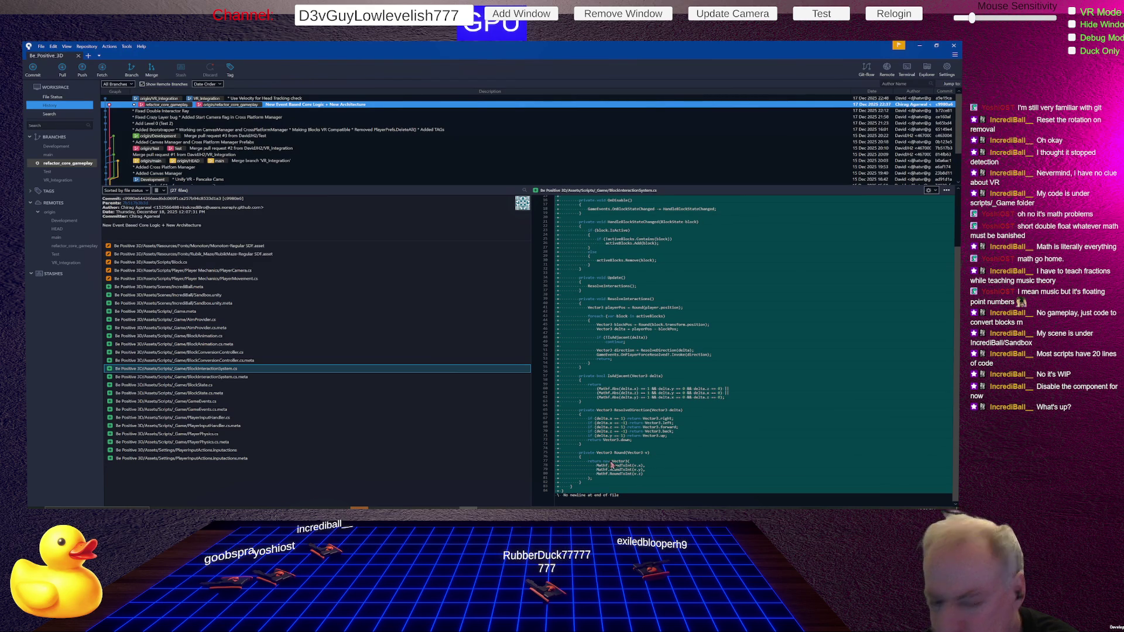
{"action": "left_click", "coordinate": [211, 386]}
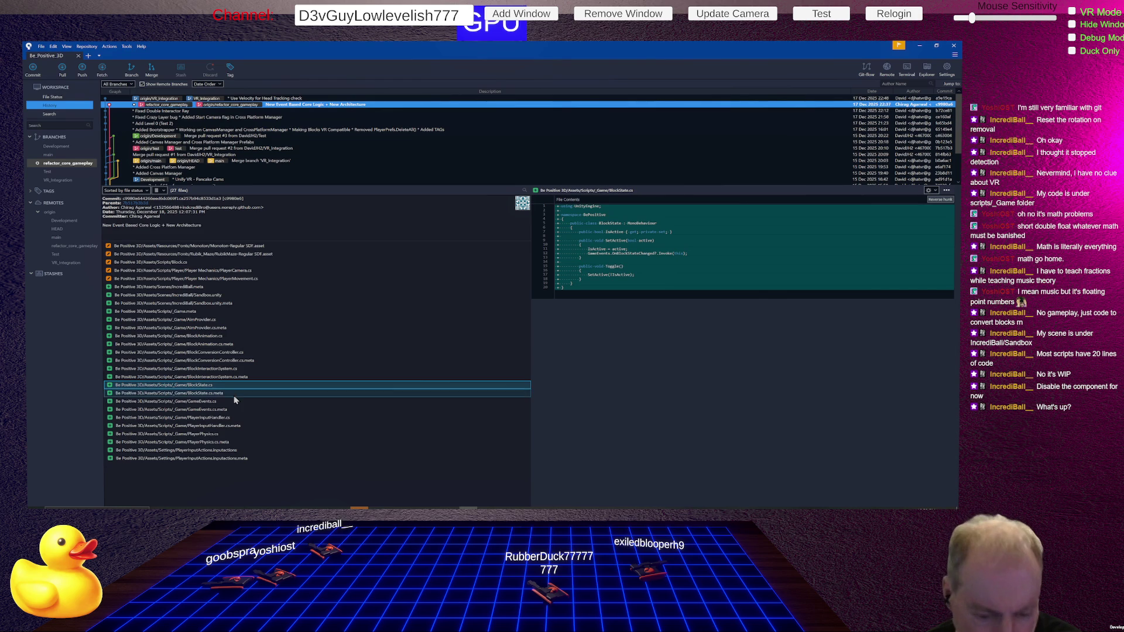
{"action": "left_click", "coordinate": [213, 401]}
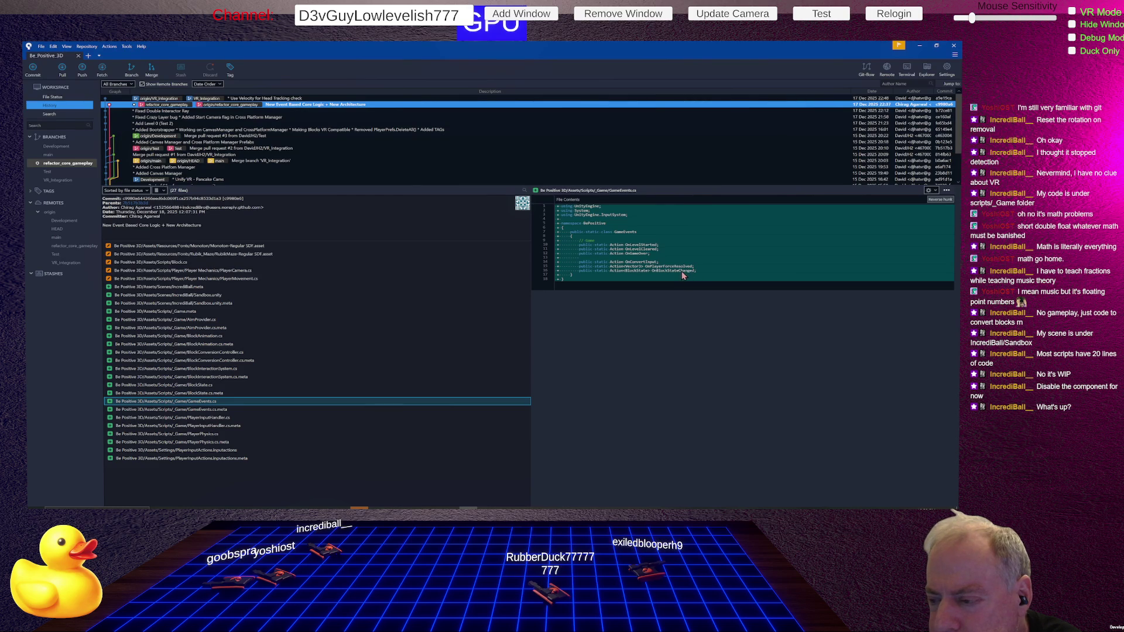
Step: Review the PlayerInputHandler.cs and PlayerPhysics.cs diffs, then return to Rider
{"action": "left_click", "coordinate": [225, 419]}
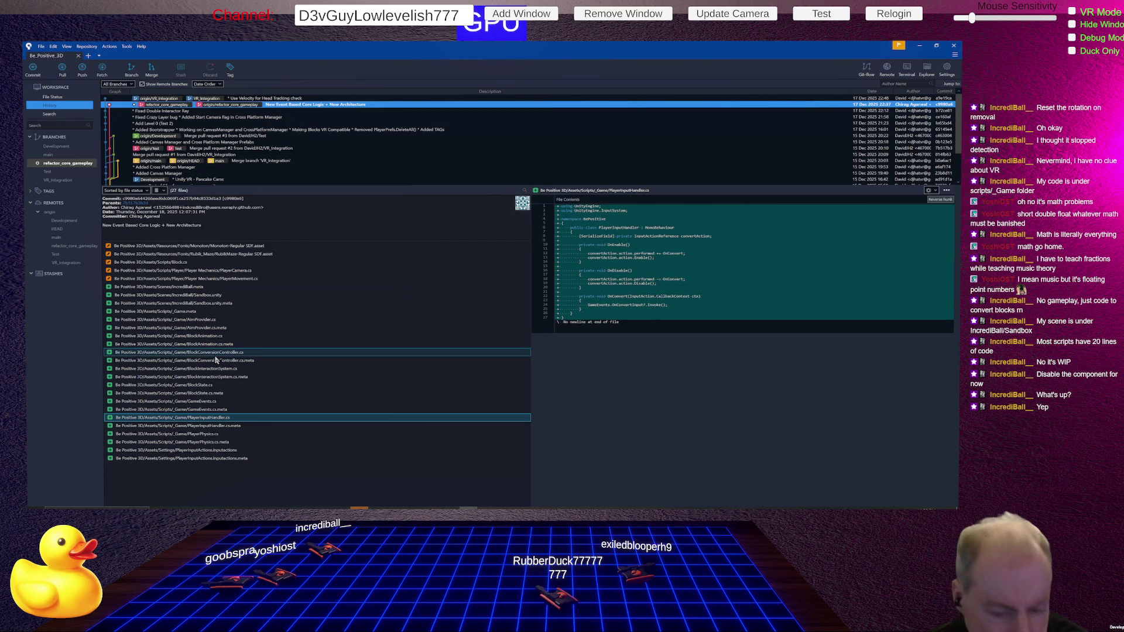
{"action": "left_click", "coordinate": [213, 434]}
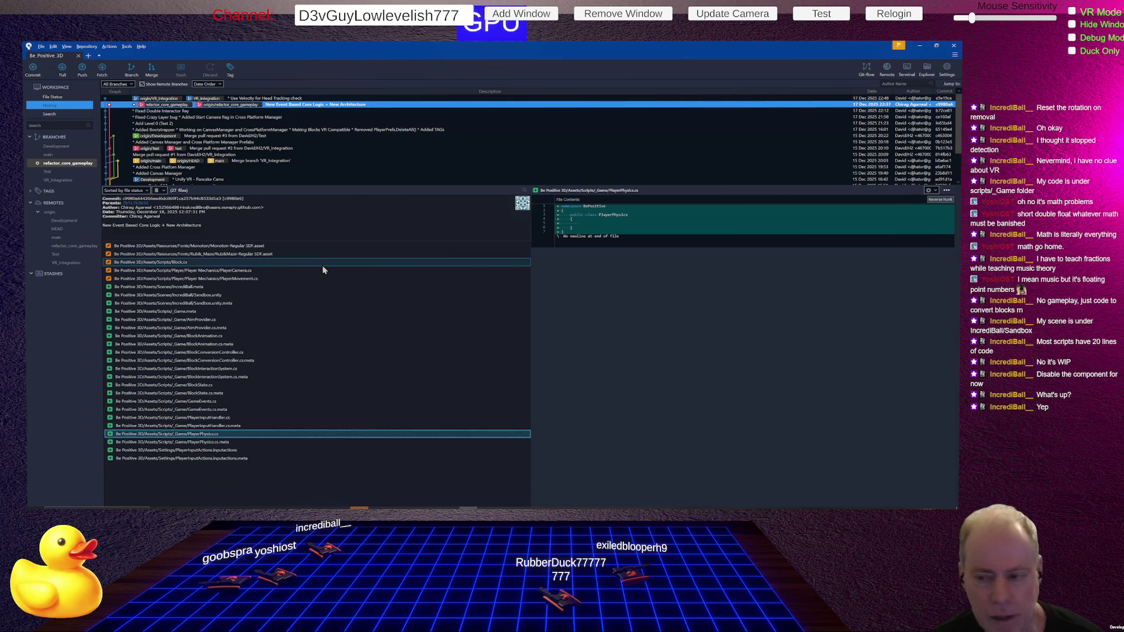
{"action": "key", "text": "alt+Tab"}
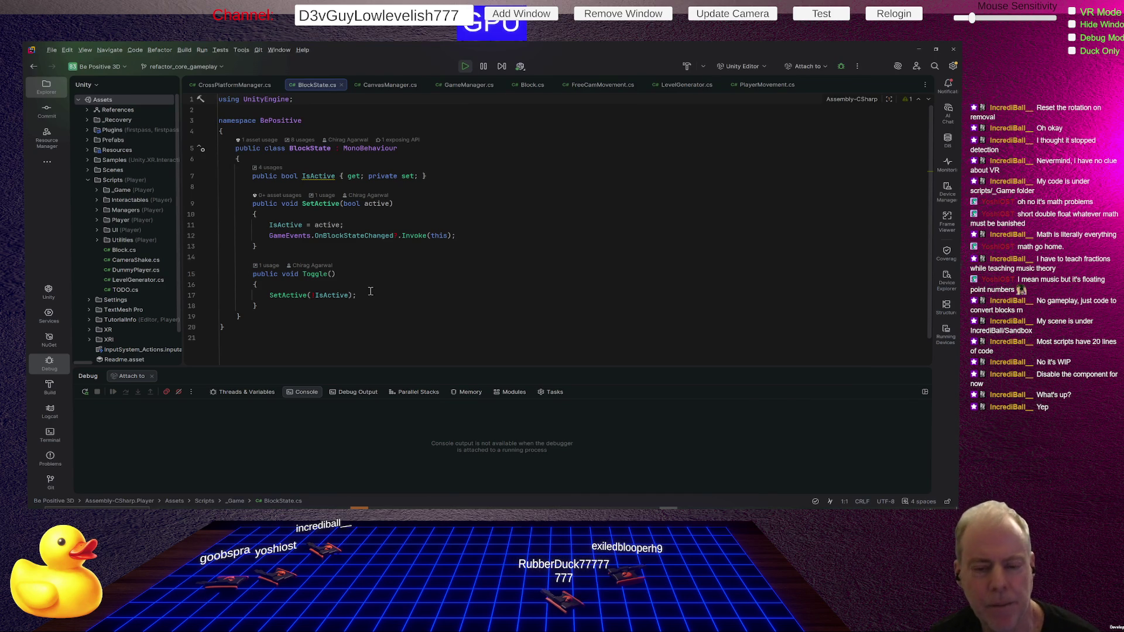
{"action": "mouse_move", "coordinate": [490, 440]}
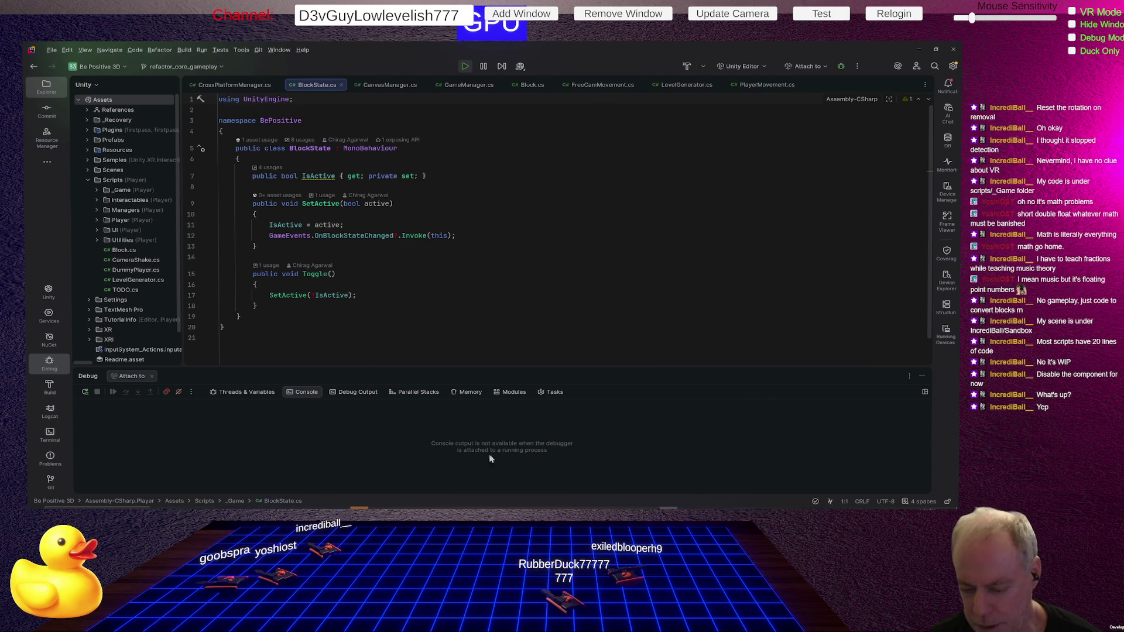
Step: In Fork, check local changes and check out the VR_integration branch, then bring Unity forward
{"action": "key", "text": "alt+Tab"}
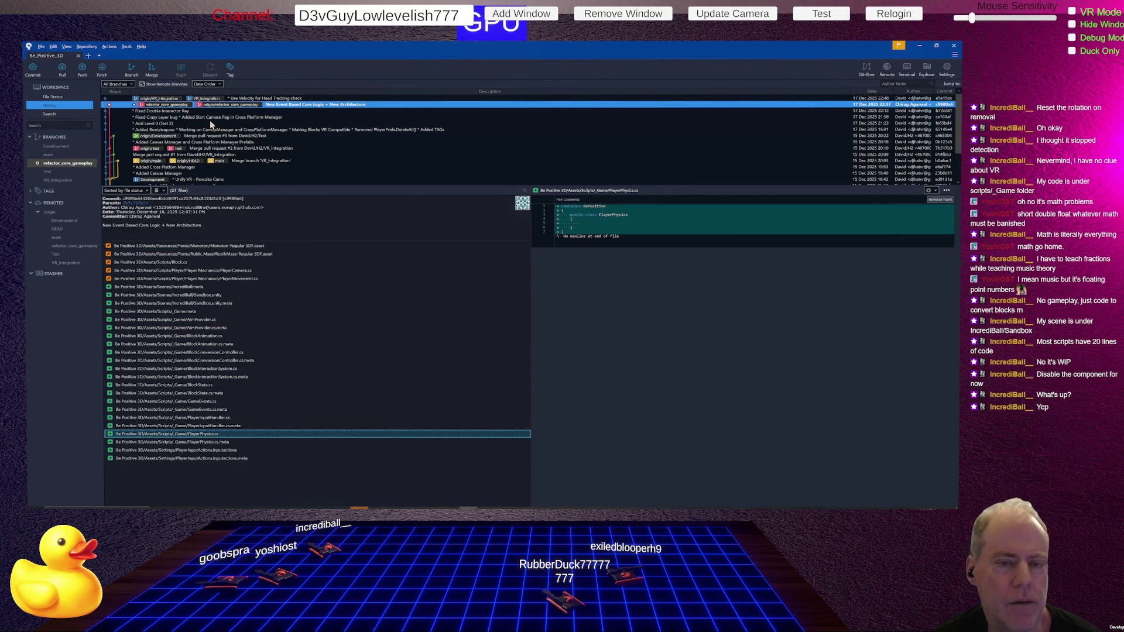
{"action": "left_click", "coordinate": [55, 96]}
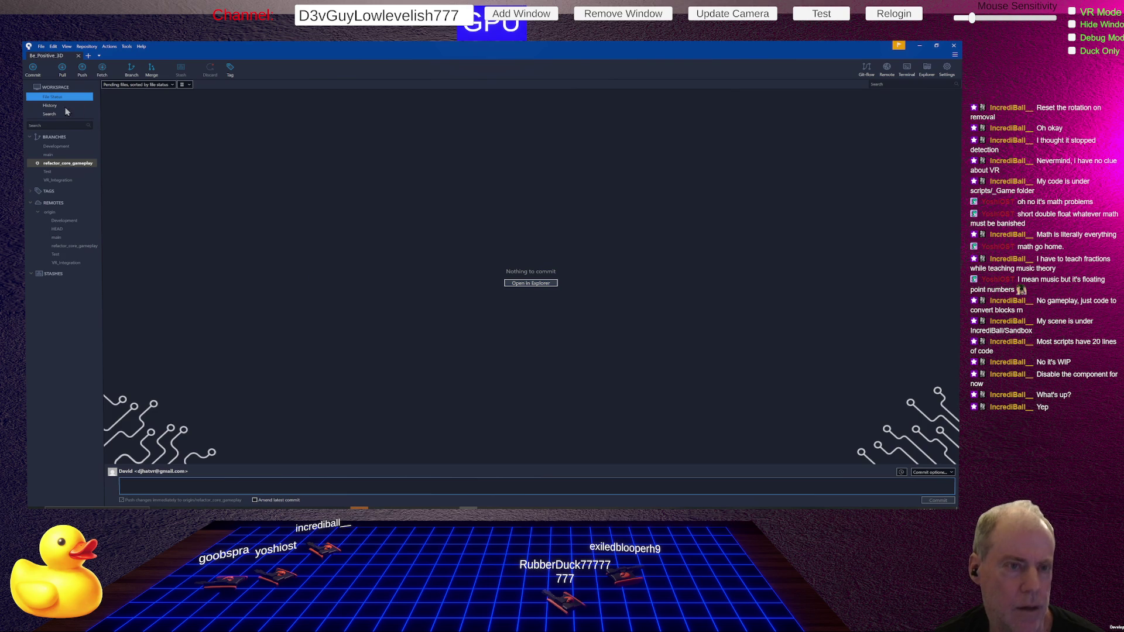
{"action": "left_click", "coordinate": [54, 106]}
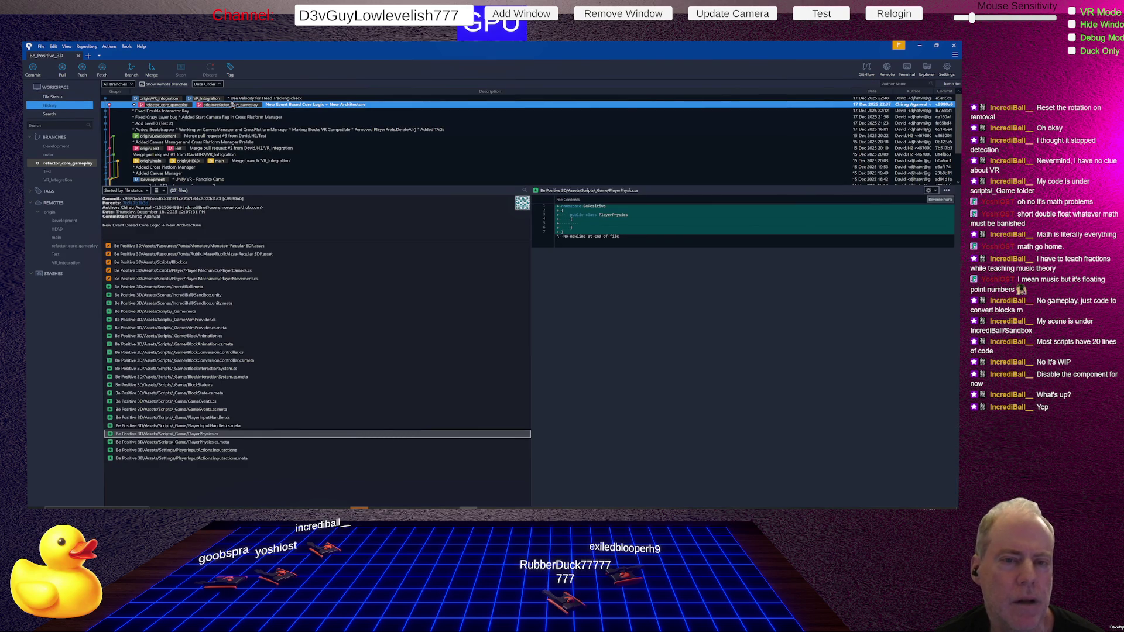
{"action": "double_click", "coordinate": [221, 99]}
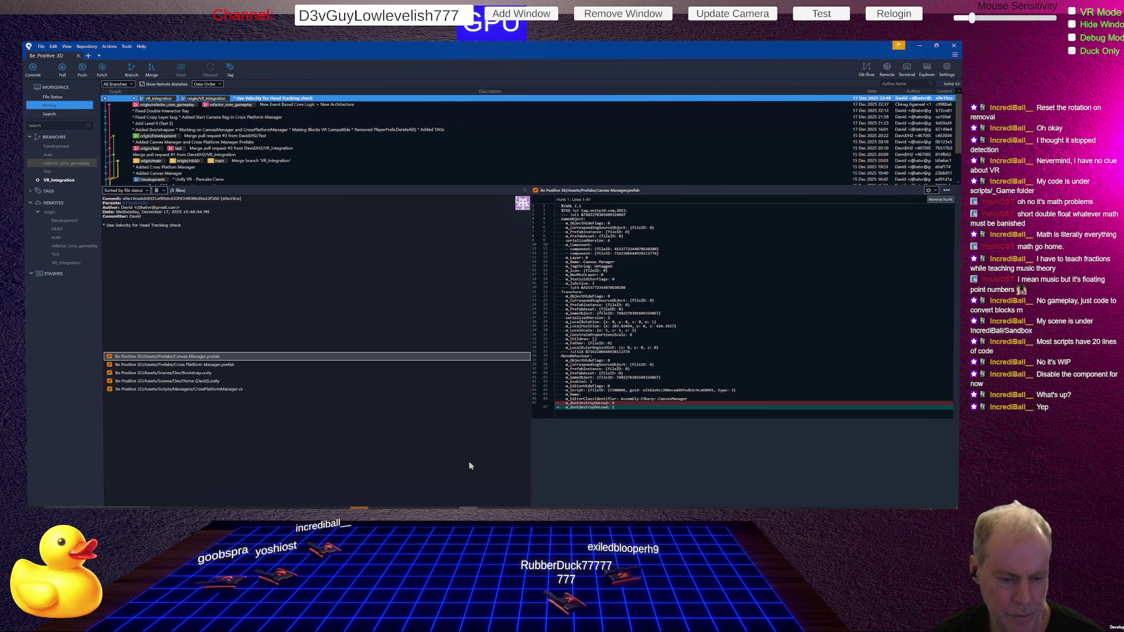
{"action": "key", "text": "alt+Tab"}
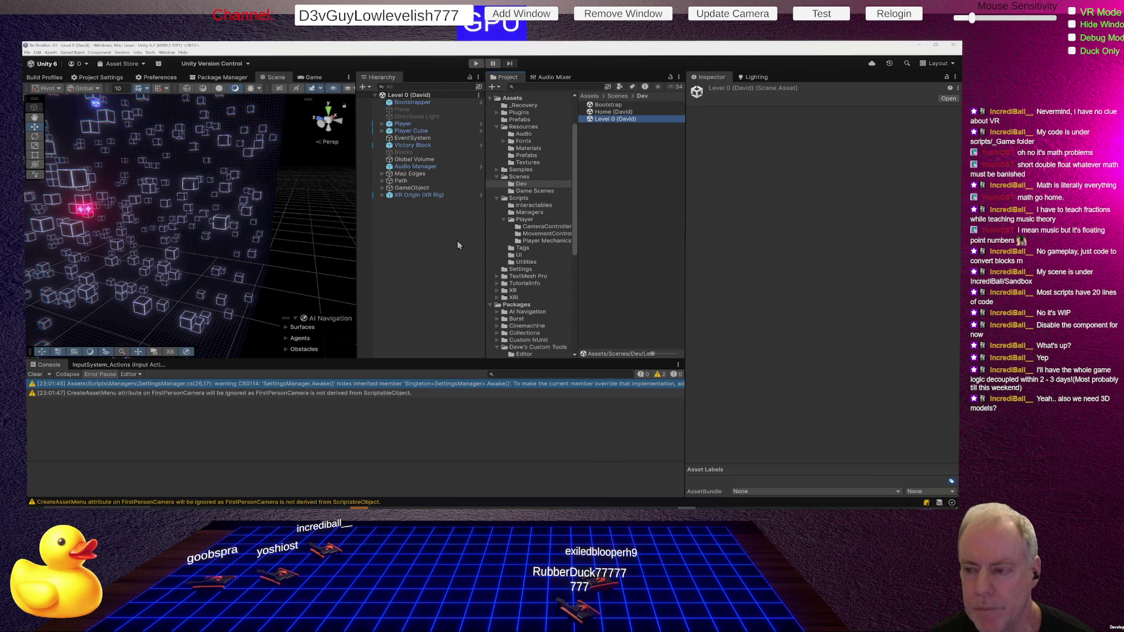
Step: In CrossPlatformManager.cs, insert a blank line below the VRCamera field for a new declaration
{"action": "key", "text": "alt+Tab"}
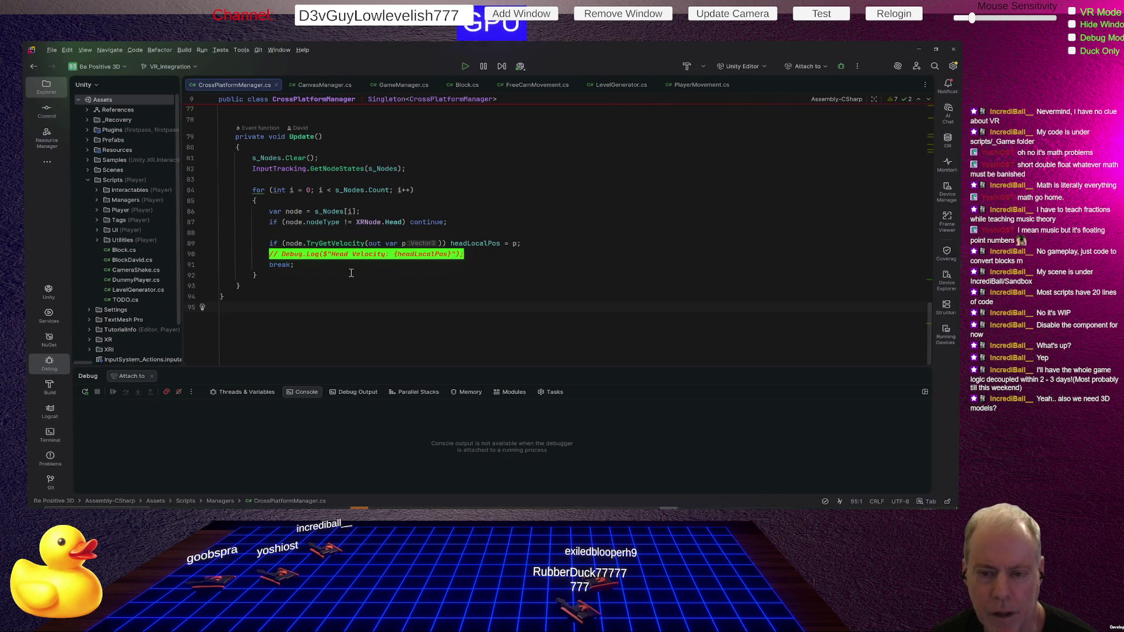
{"action": "scroll", "coordinate": [374, 225], "scroll_direction": "up", "scroll_amount": 5}
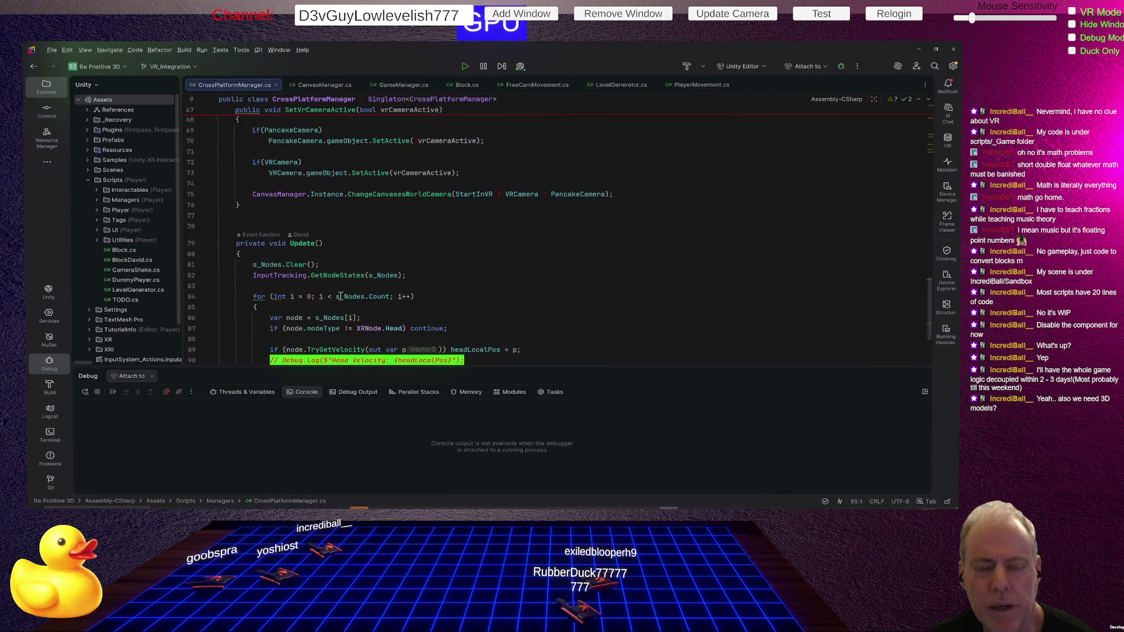
{"action": "left_click", "coordinate": [418, 225]}
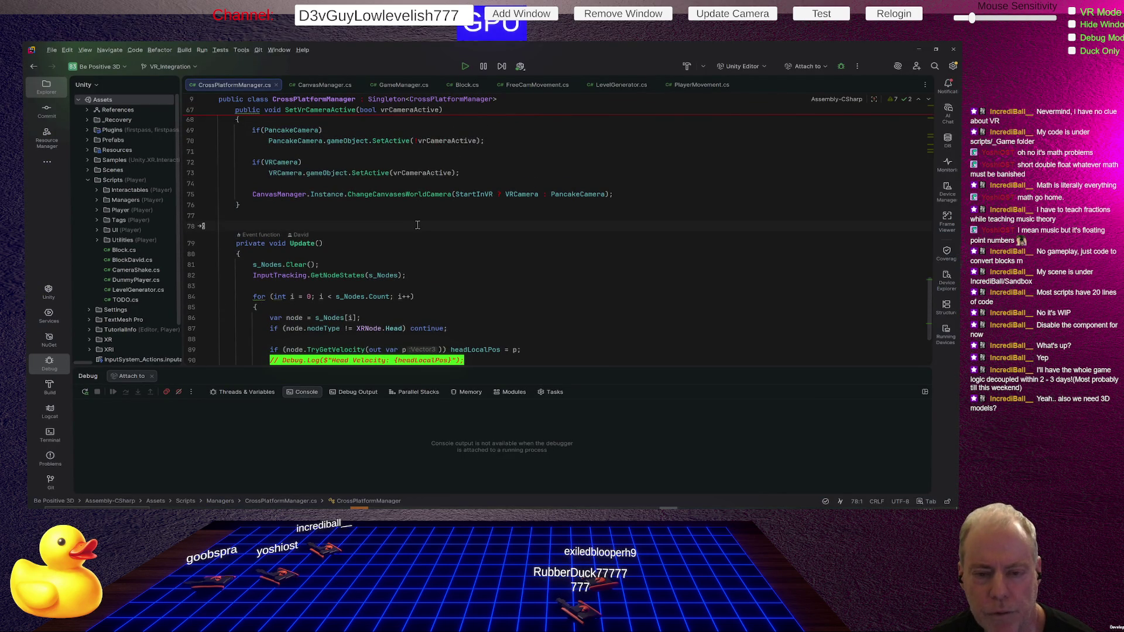
{"action": "scroll", "coordinate": [418, 225], "scroll_direction": "up", "scroll_amount": 6}
{"action": "scroll", "coordinate": [418, 226], "scroll_direction": "up", "scroll_amount": 6}
{"action": "scroll", "coordinate": [419, 225], "scroll_direction": "up", "scroll_amount": 6}
{"action": "scroll", "coordinate": [418, 225], "scroll_direction": "up", "scroll_amount": 6}
{"action": "scroll", "coordinate": [419, 224], "scroll_direction": "up", "scroll_amount": 3}
{"action": "scroll", "coordinate": [418, 225], "scroll_direction": "up", "scroll_amount": 2}
{"action": "left_click", "coordinate": [422, 298]}
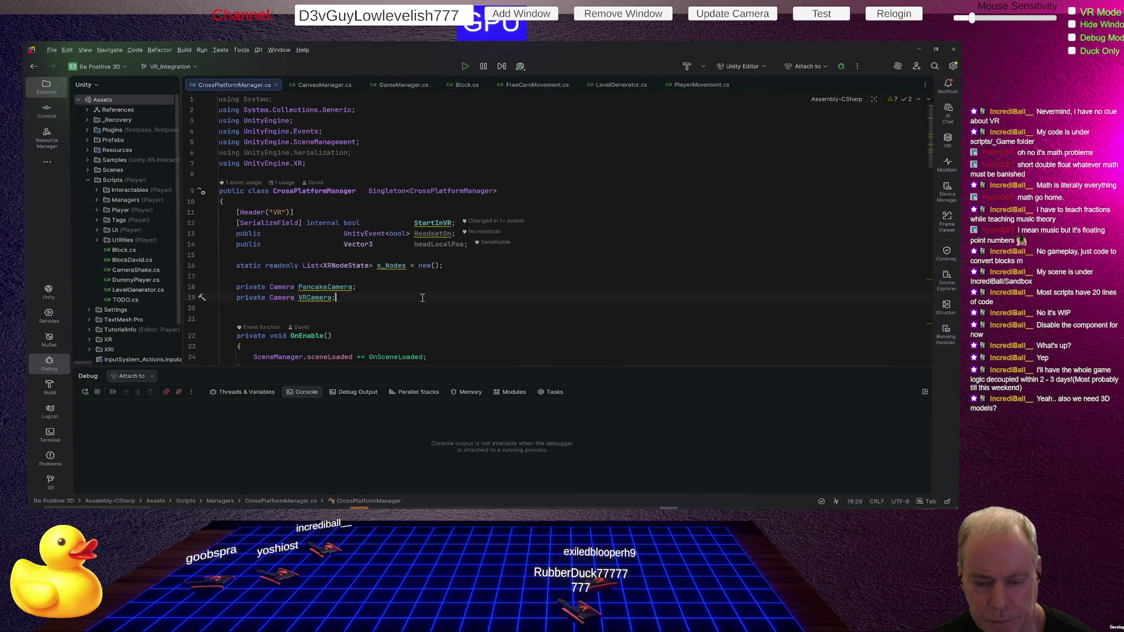
{"action": "key", "text": "Return"}
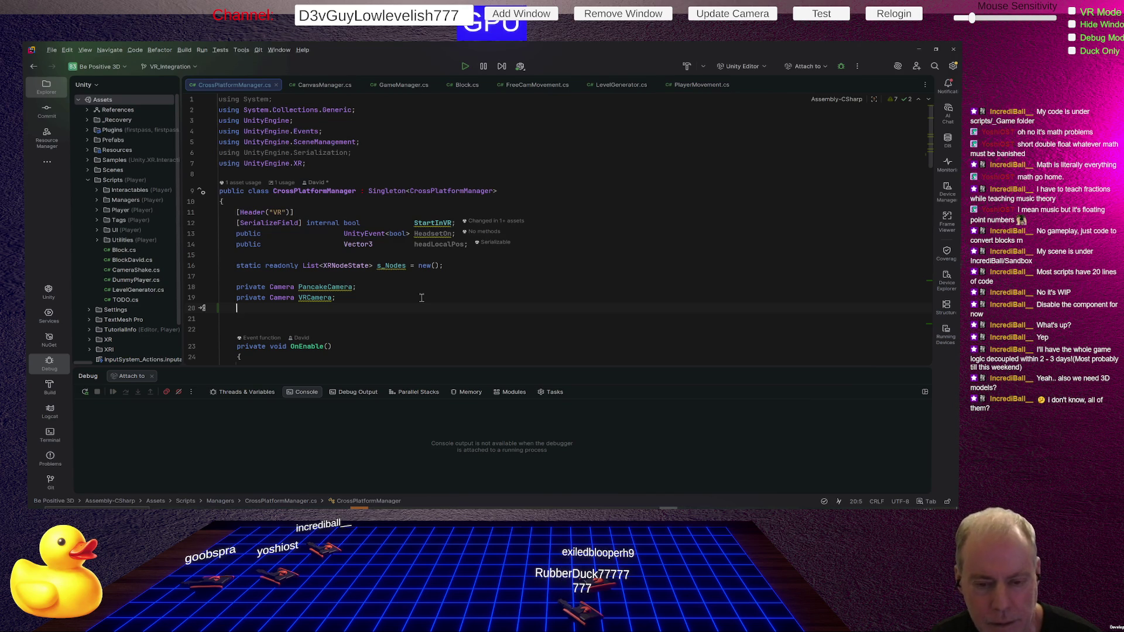
{"action": "type", "text": "Vecto"}
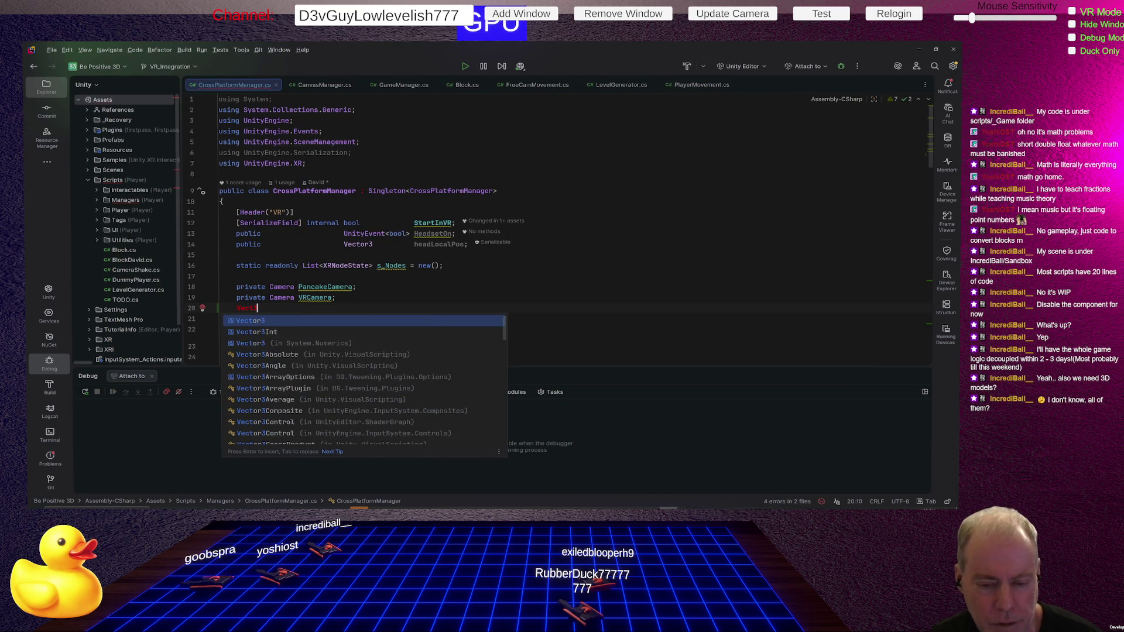
Step: Declare 'private Vector3 lastVelocity;' and 'bool lastHeadsetOn;' beneath the camera fields
{"action": "key", "text": "Return"}
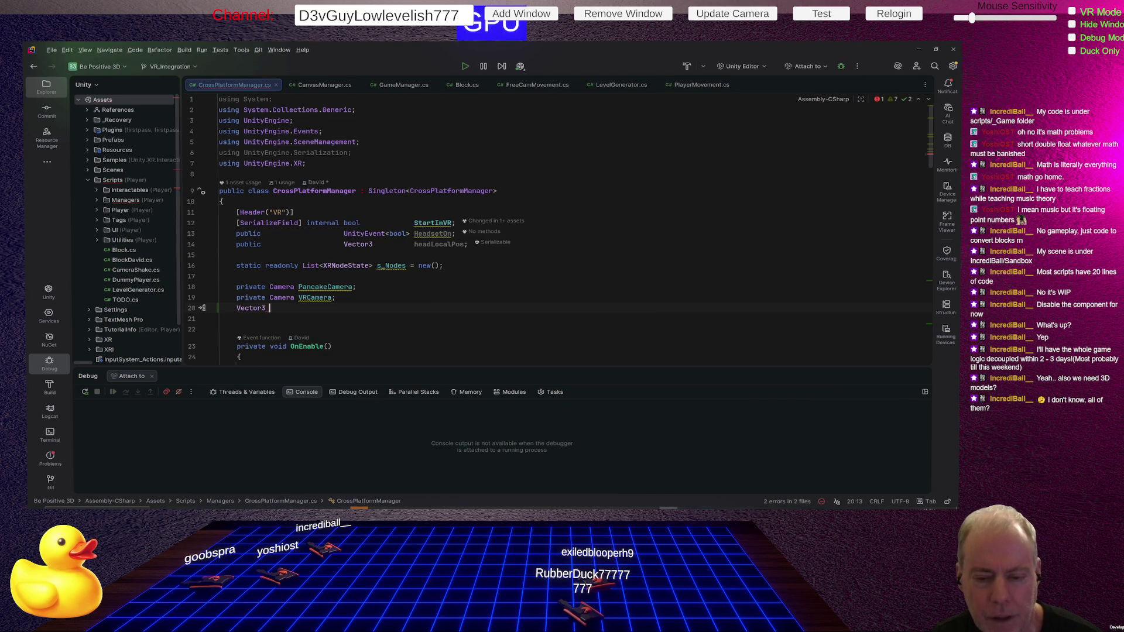
{"action": "type", "text": "last"}
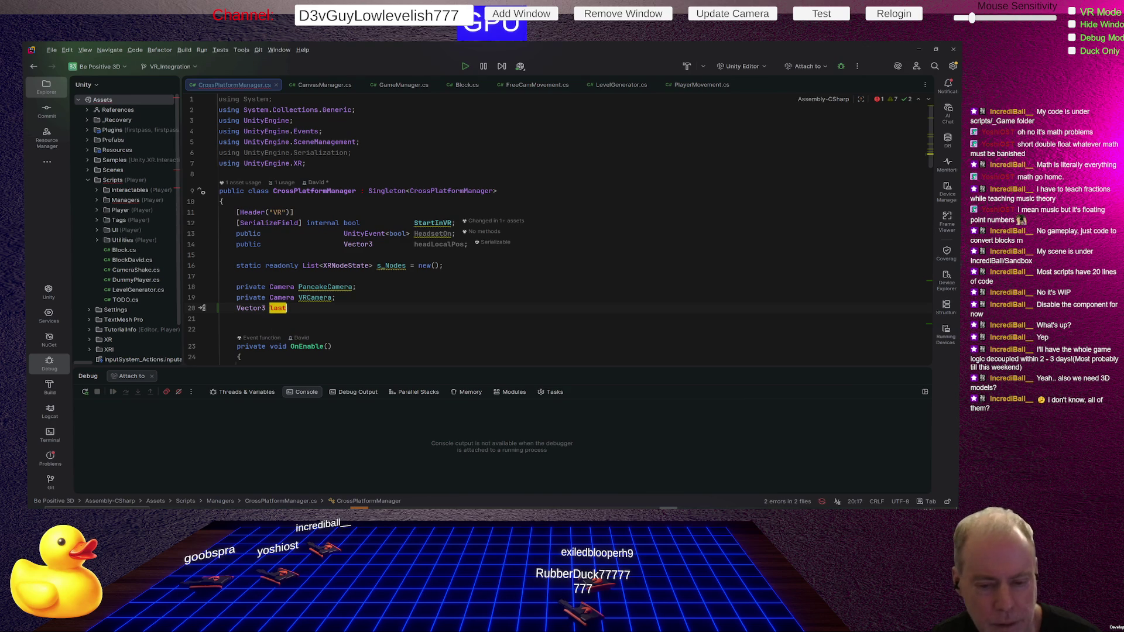
{"action": "type", "text": "Velocity"}
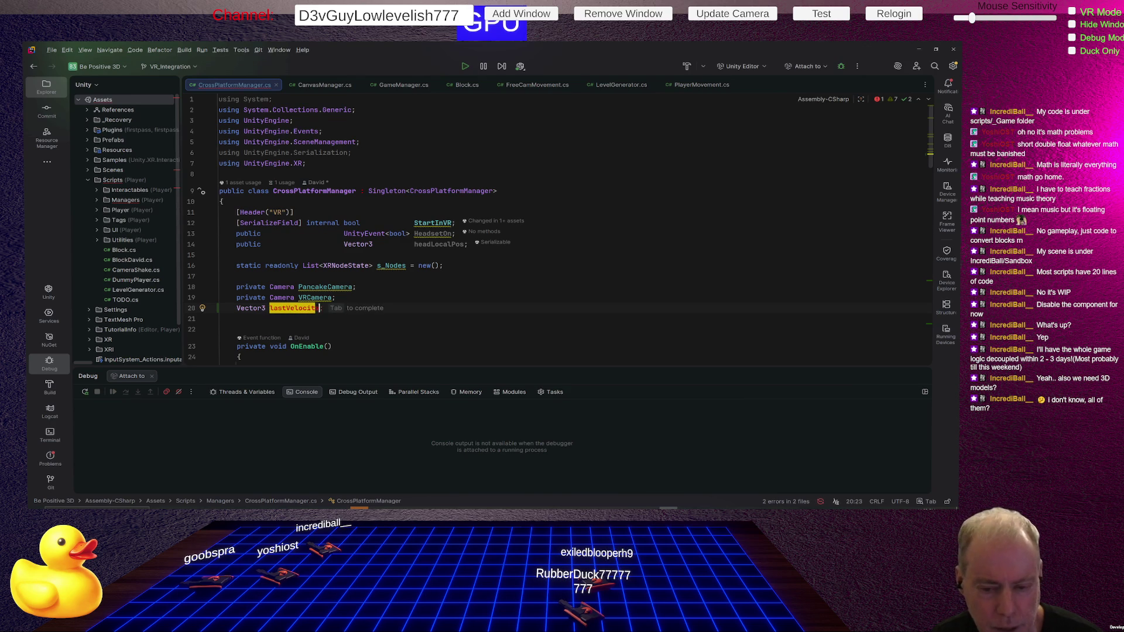
{"action": "type", "text": ";"}
{"action": "key", "text": "Return"}
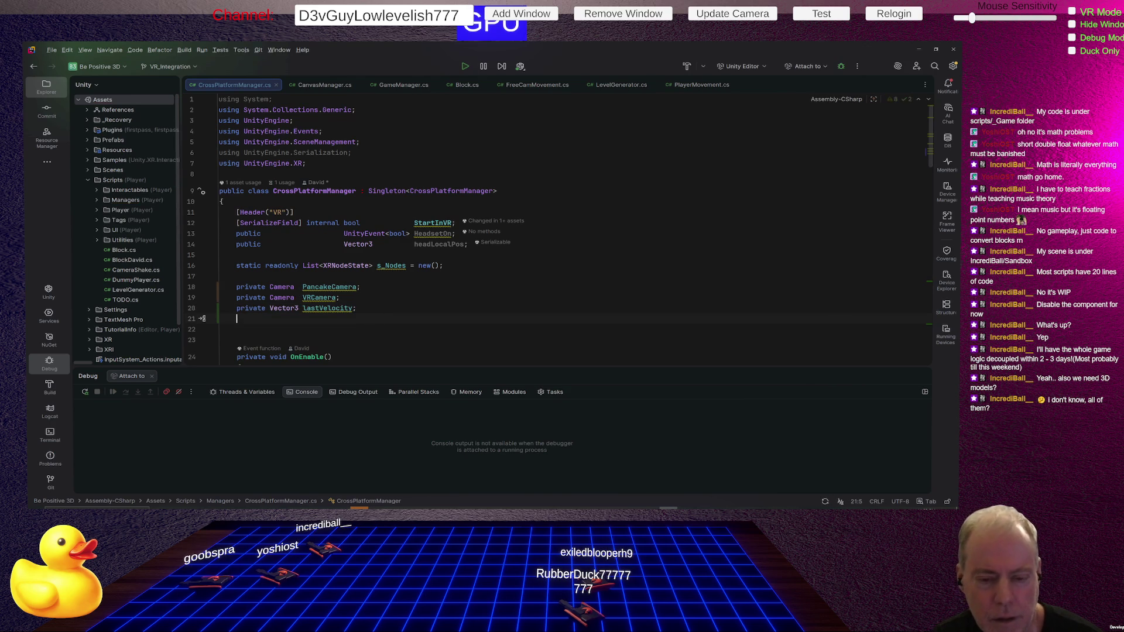
{"action": "type", "text": "bool"}
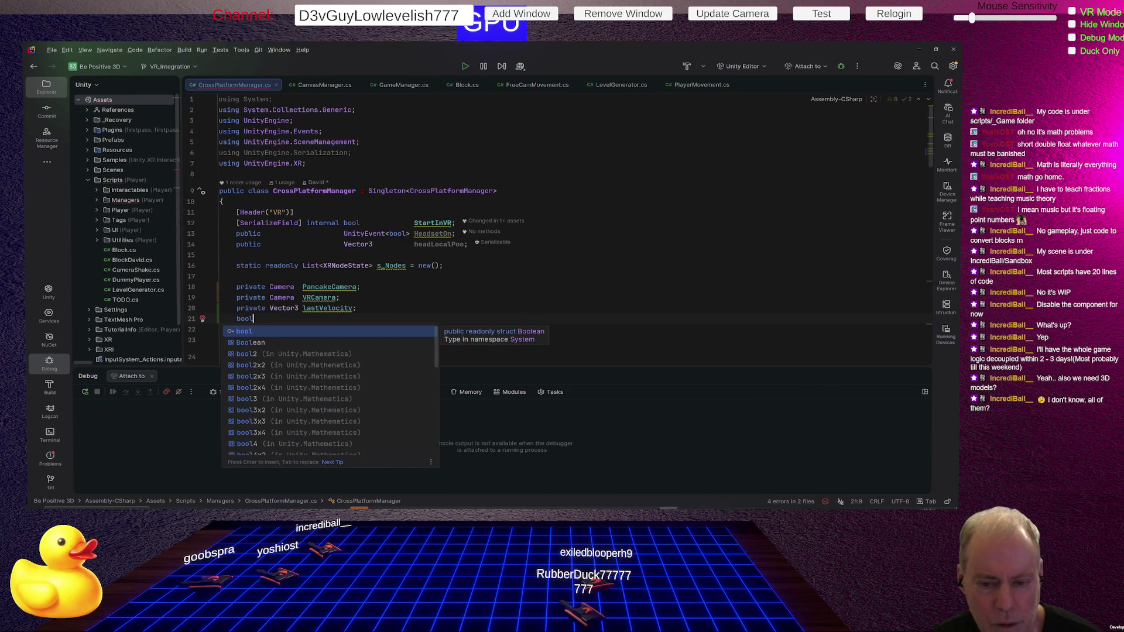
{"action": "key", "text": "BackSpace"}
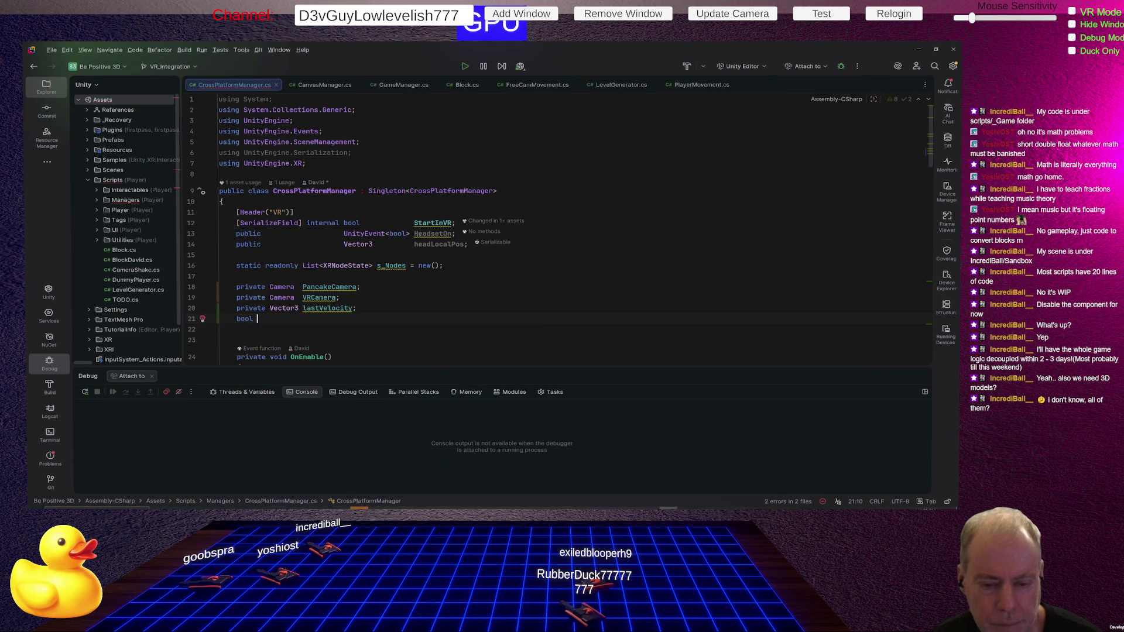
{"action": "type", "text": "last"}
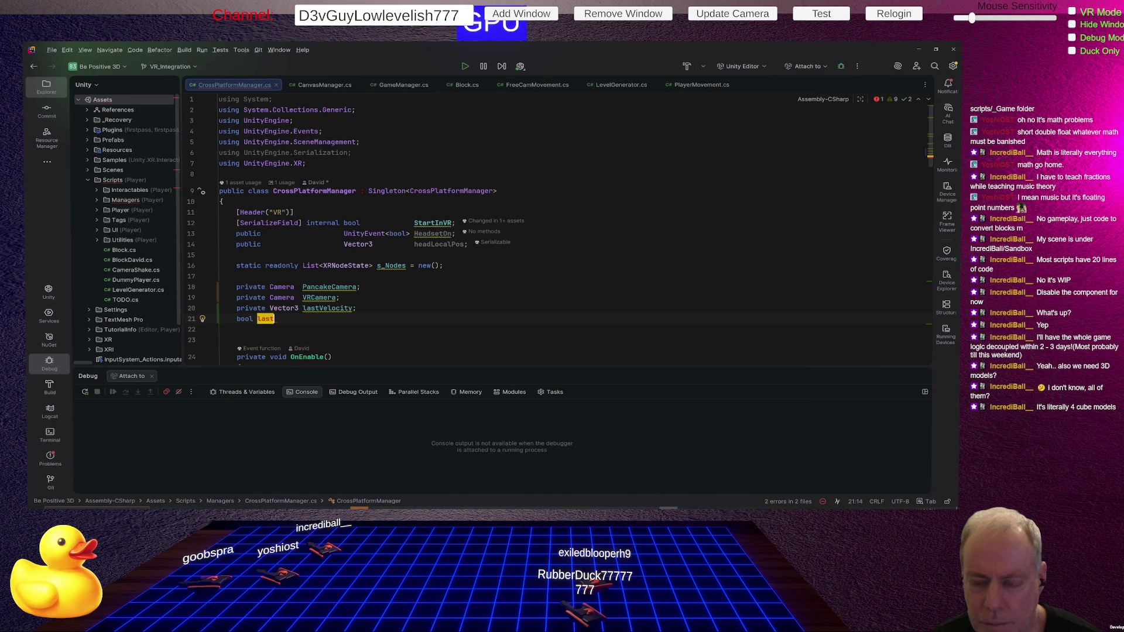
{"action": "type", "text": "Heads"}
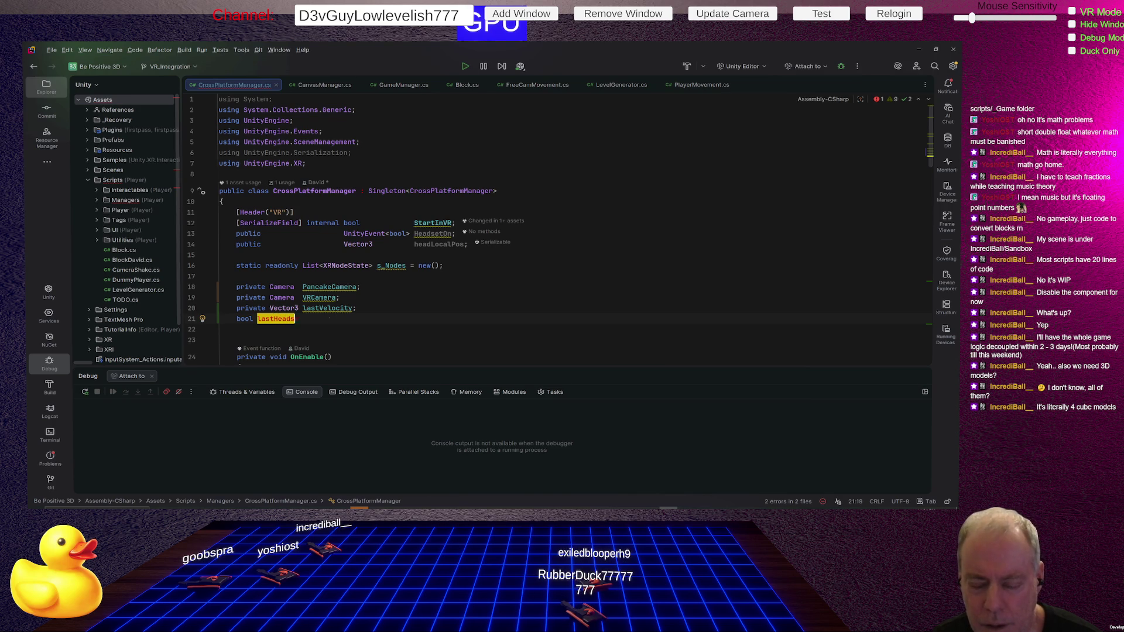
{"action": "key", "text": "BackSpace"}
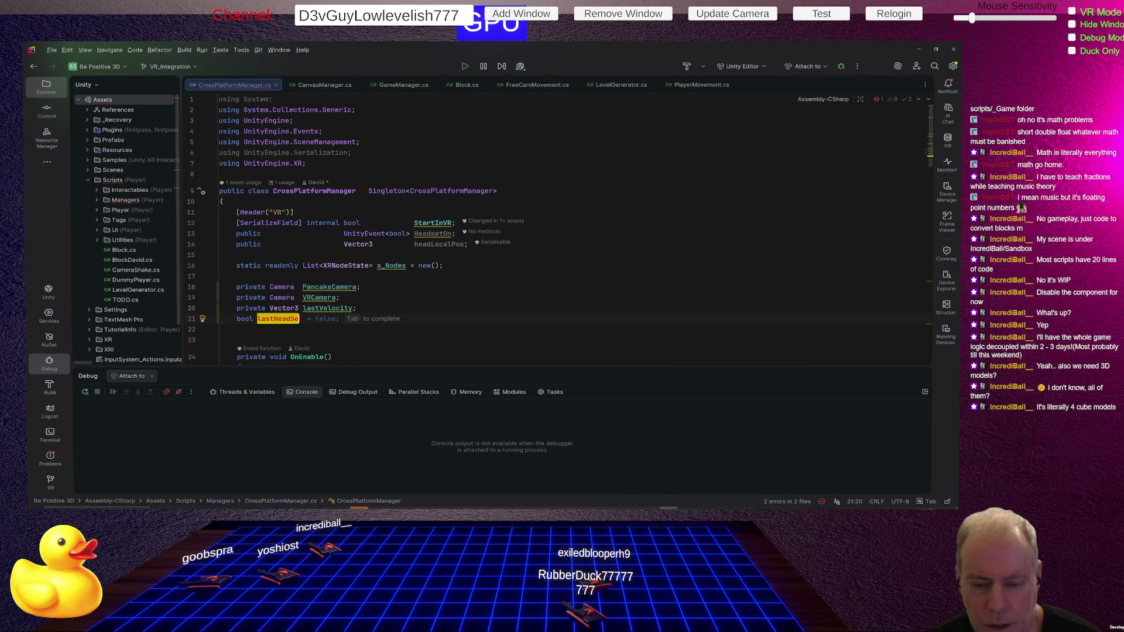
{"action": "type", "text": "et"}
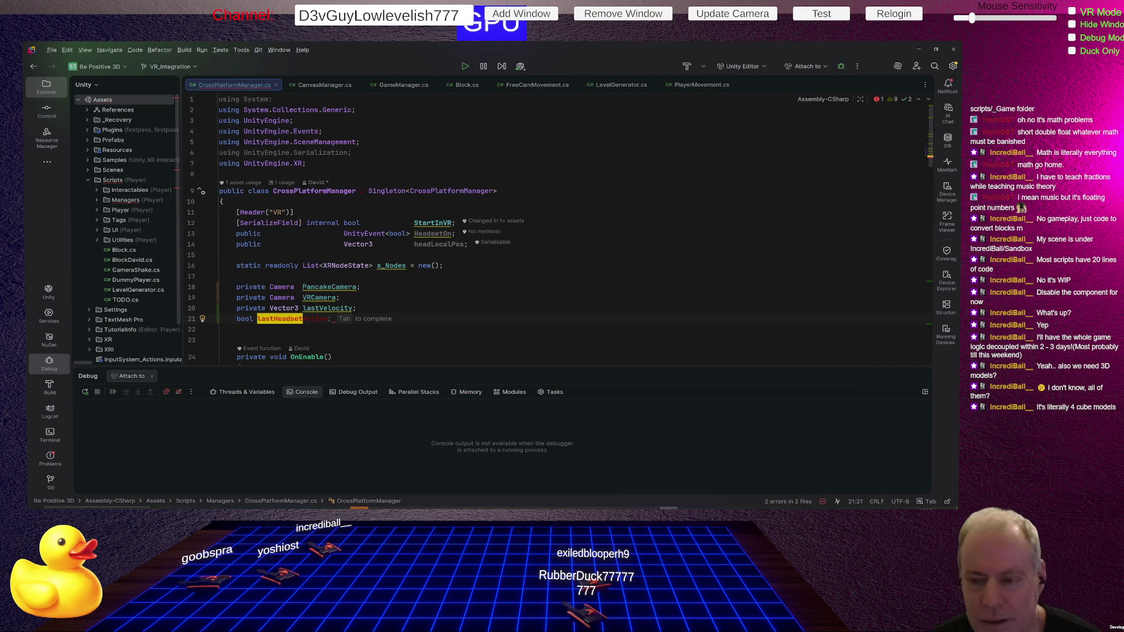
{"action": "type", "text": "On"}
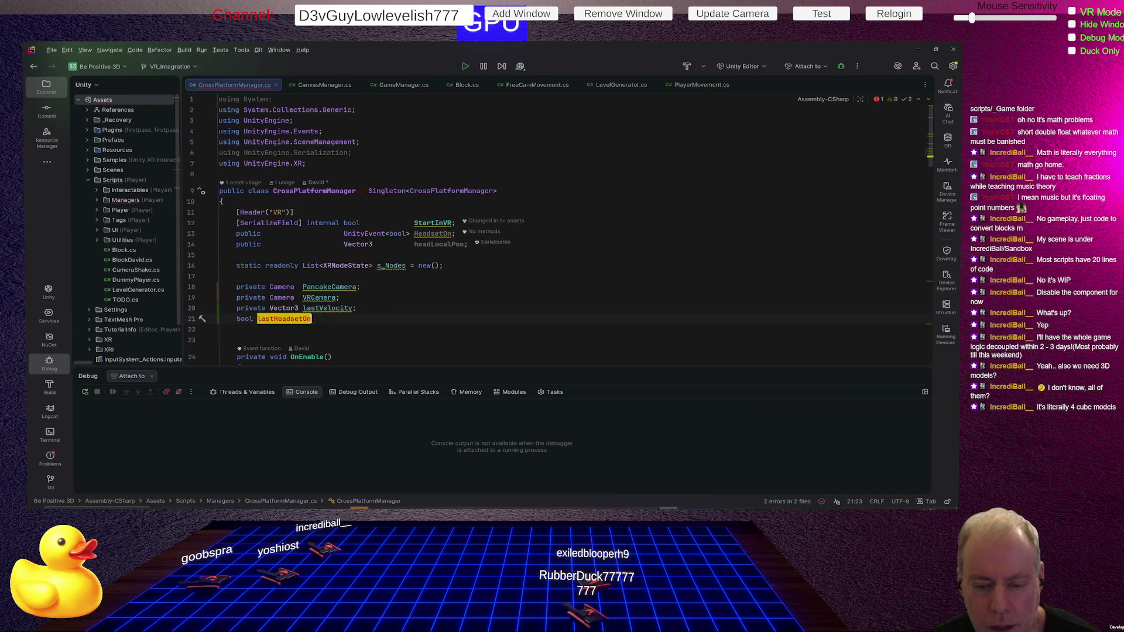
{"action": "type", "text": ";"}
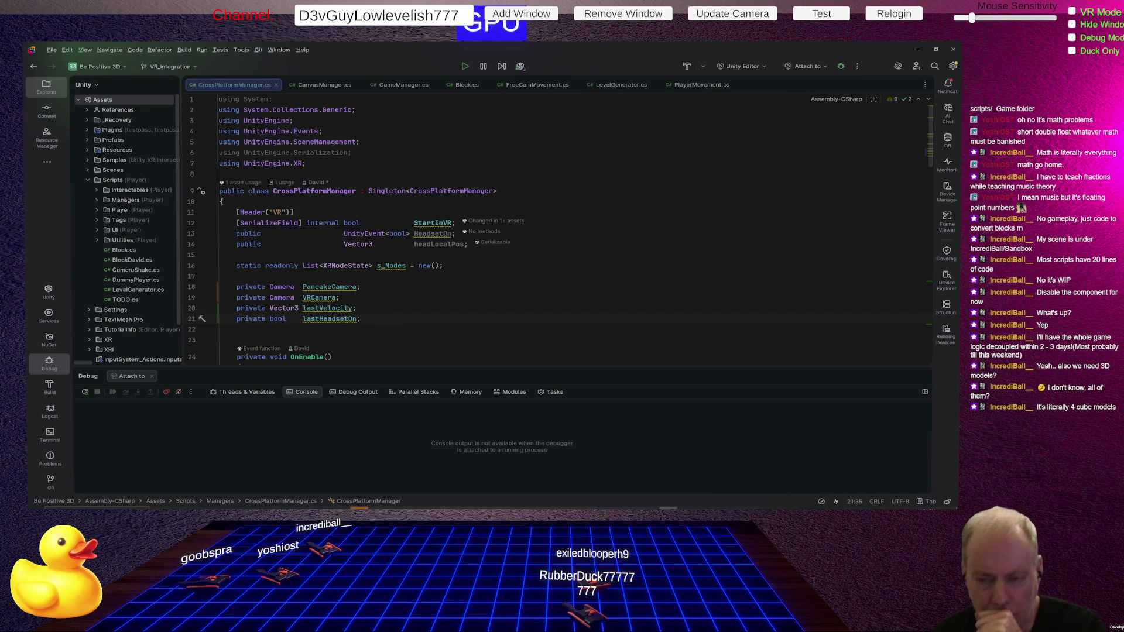
{"action": "key", "text": "Up"}
{"action": "key", "text": "Up"}
{"action": "key", "text": "Up"}
{"action": "key", "text": "Up"}
{"action": "key", "text": "Up"}
Step: Add a 'public bool headsetOn;' field on the empty line under the header fields
{"action": "key", "text": "Down"}
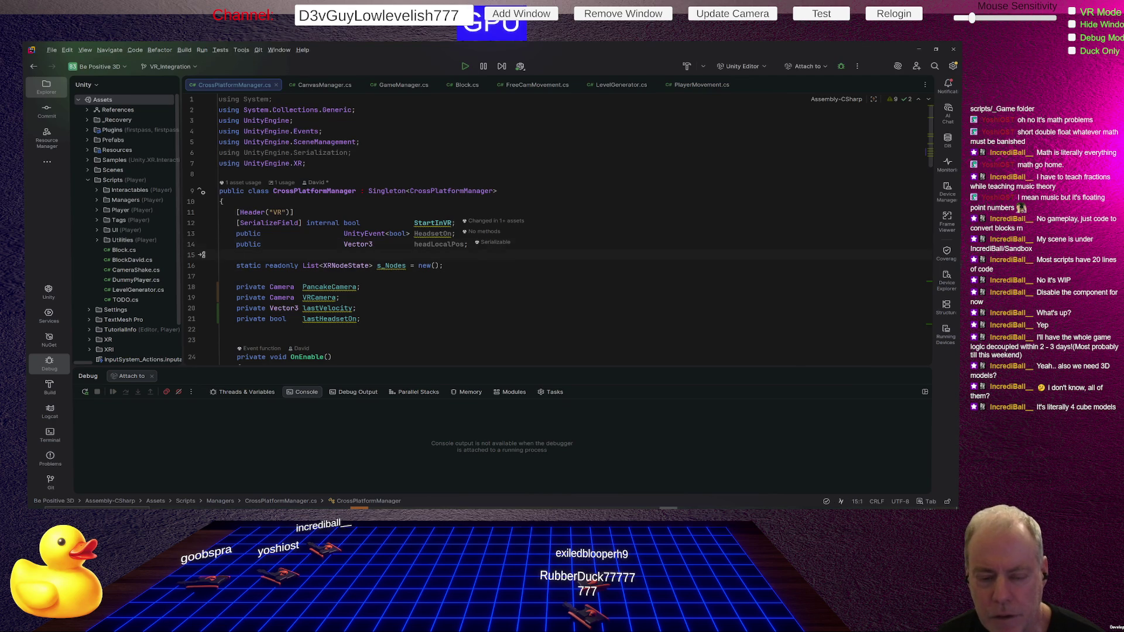
{"action": "type", "text": "p"}
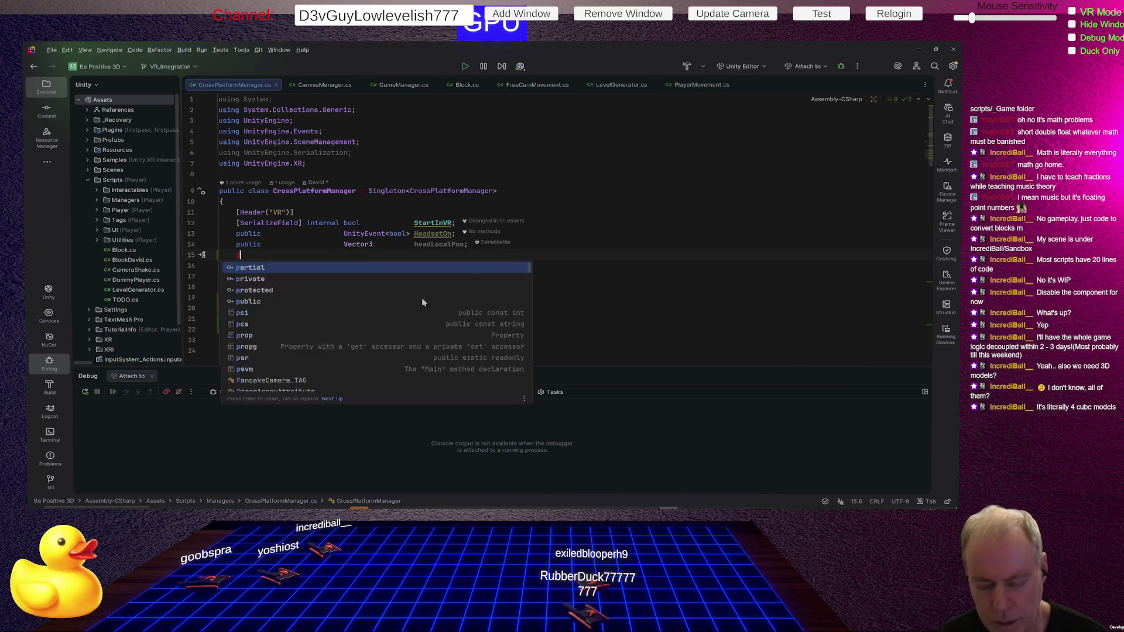
{"action": "type", "text": "ubl"}
{"action": "key", "text": "Escape"}
{"action": "type", "text": "b"}
{"action": "key", "text": "Return"}
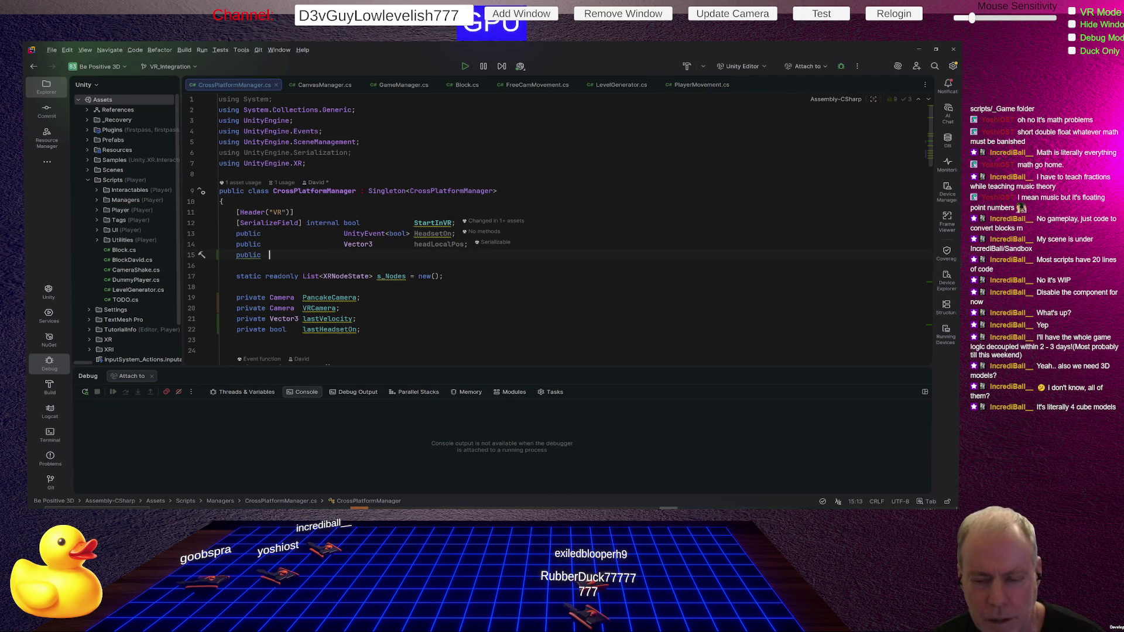
{"action": "type", "text": "bool"}
{"action": "key", "text": "Return"}
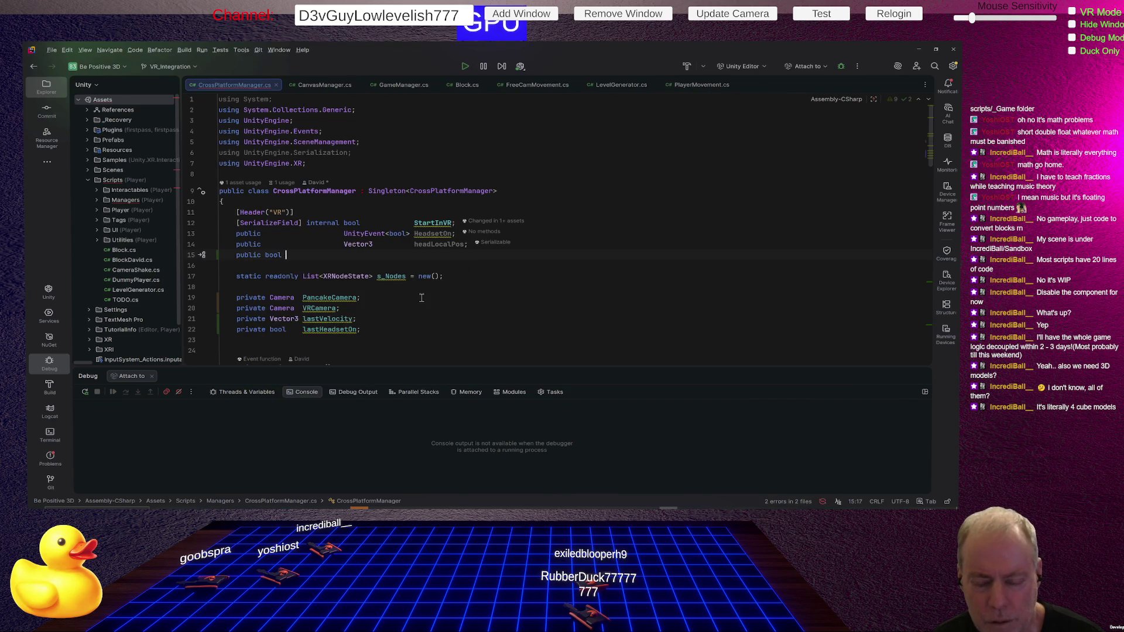
{"action": "type", "text": "head"}
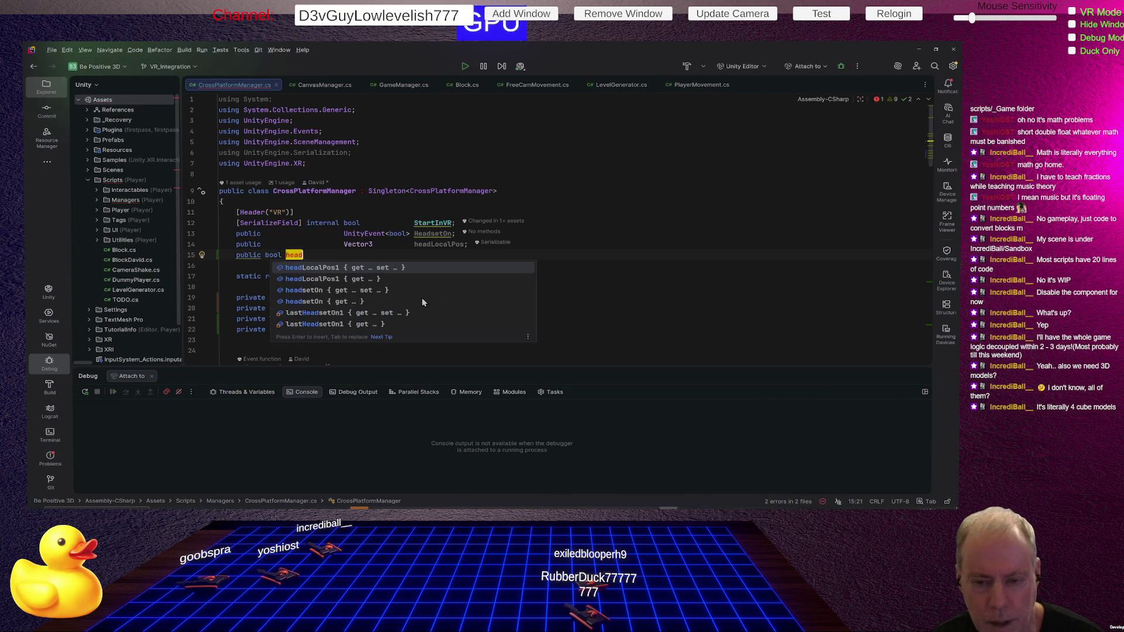
{"action": "type", "text": "set"}
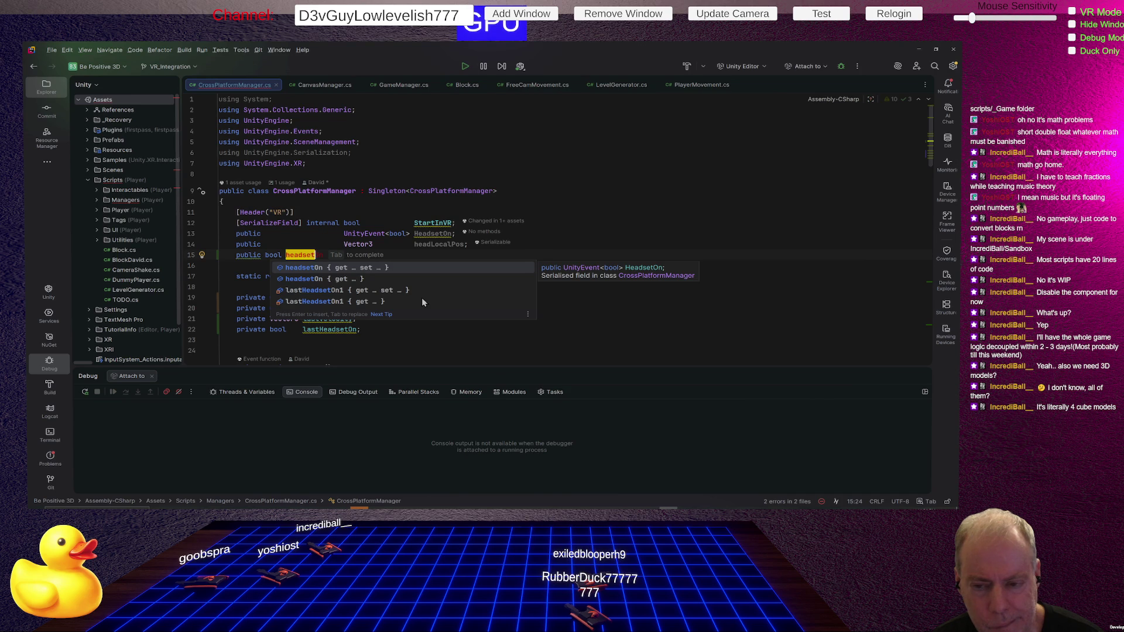
{"action": "type", "text": "o"}
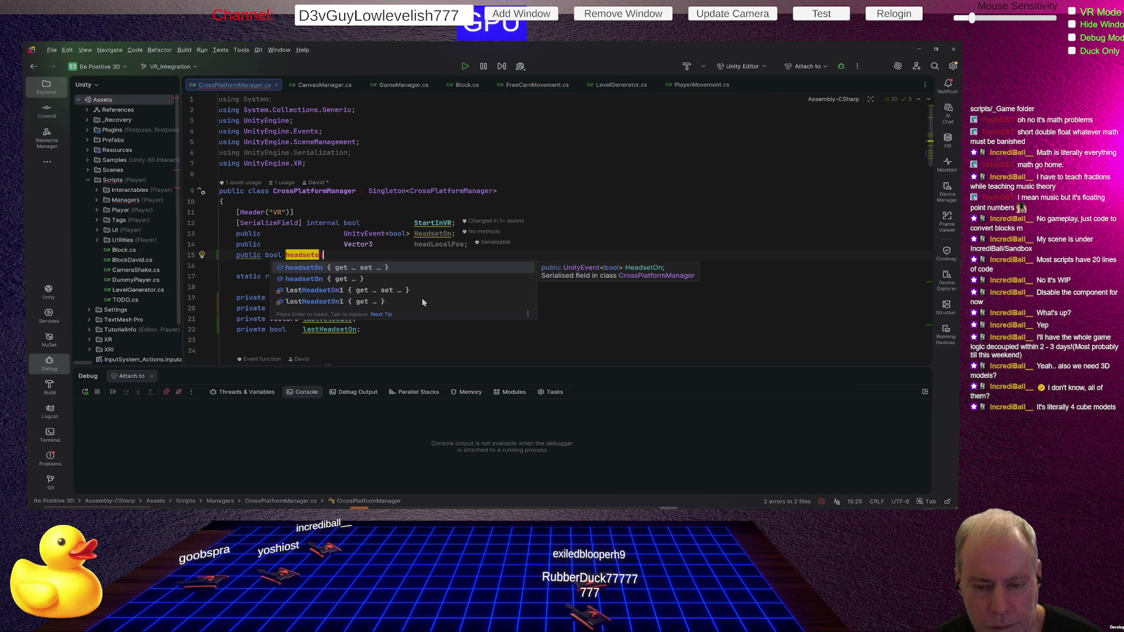
{"action": "type", "text": "n;"}
{"action": "key", "text": "Up"}
{"action": "key", "text": "Up"}
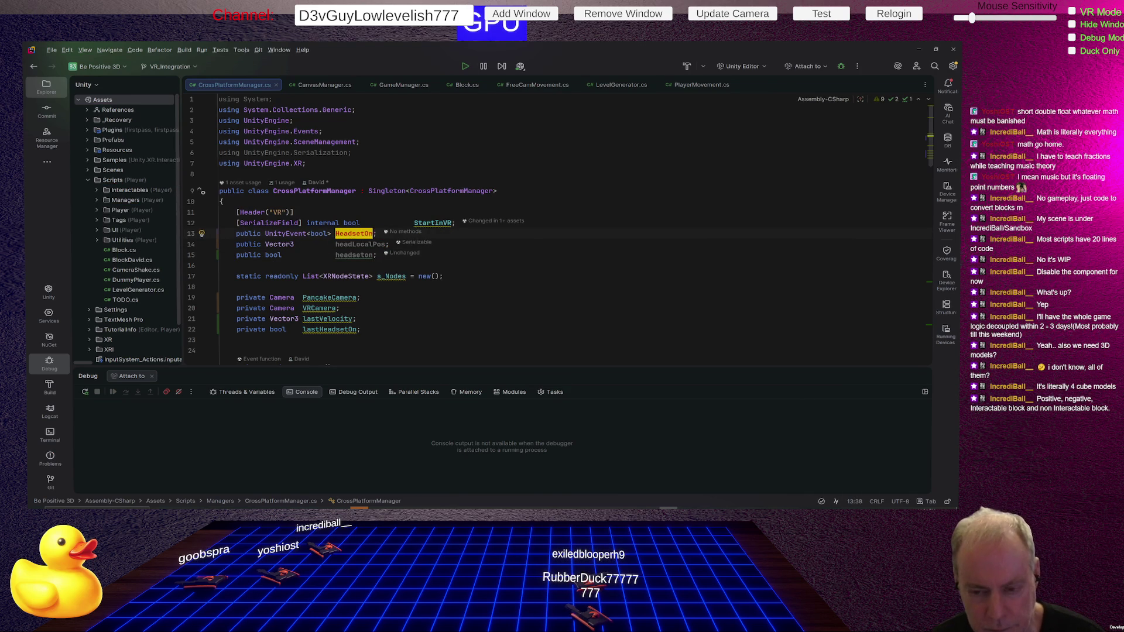
{"action": "type", "text": "Event"}
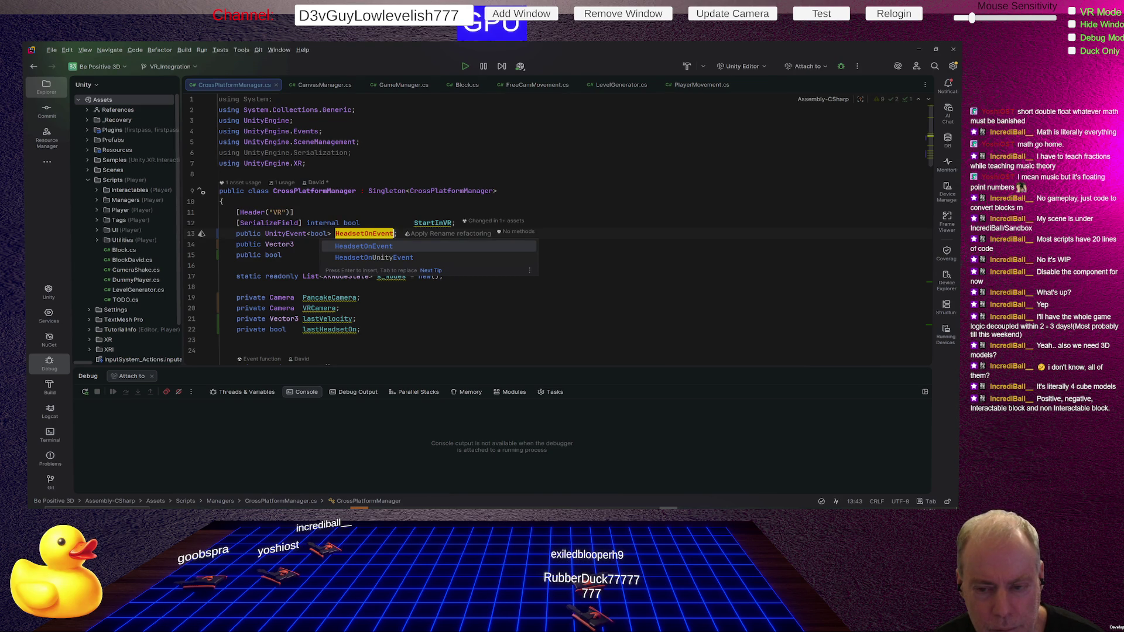
Step: Rename HeadsetOn to HeadsetOnEvent and delete the headLocalPos field declaration
{"action": "key", "text": "Escape"}
{"action": "key", "text": "Down"}
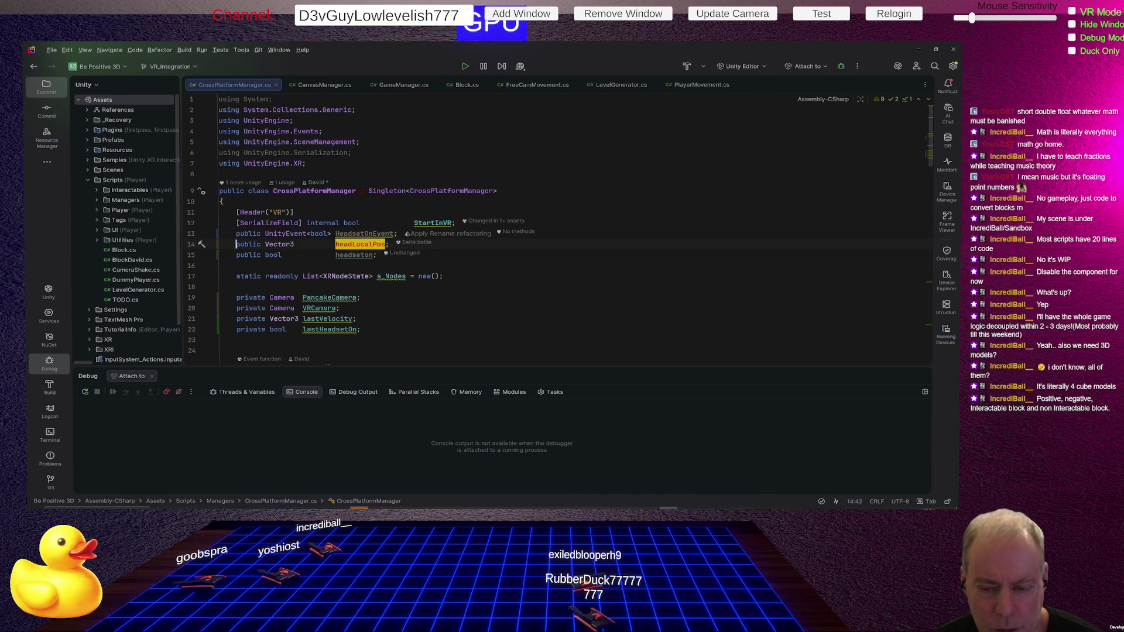
{"action": "left_click", "coordinate": [192, 244]}
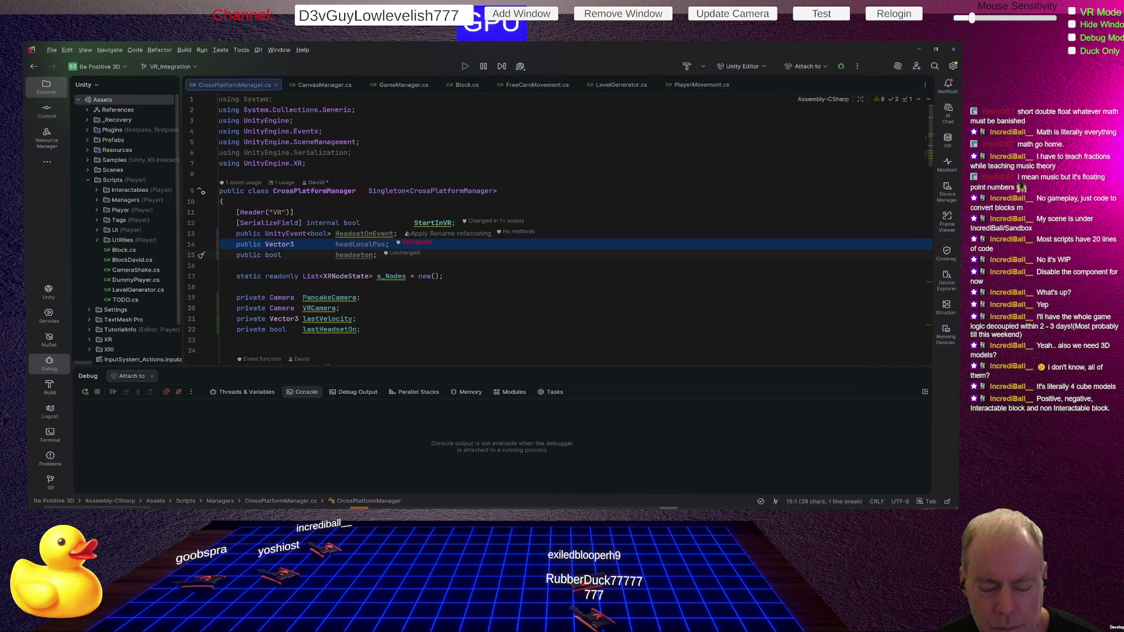
{"action": "key", "text": "Delete"}
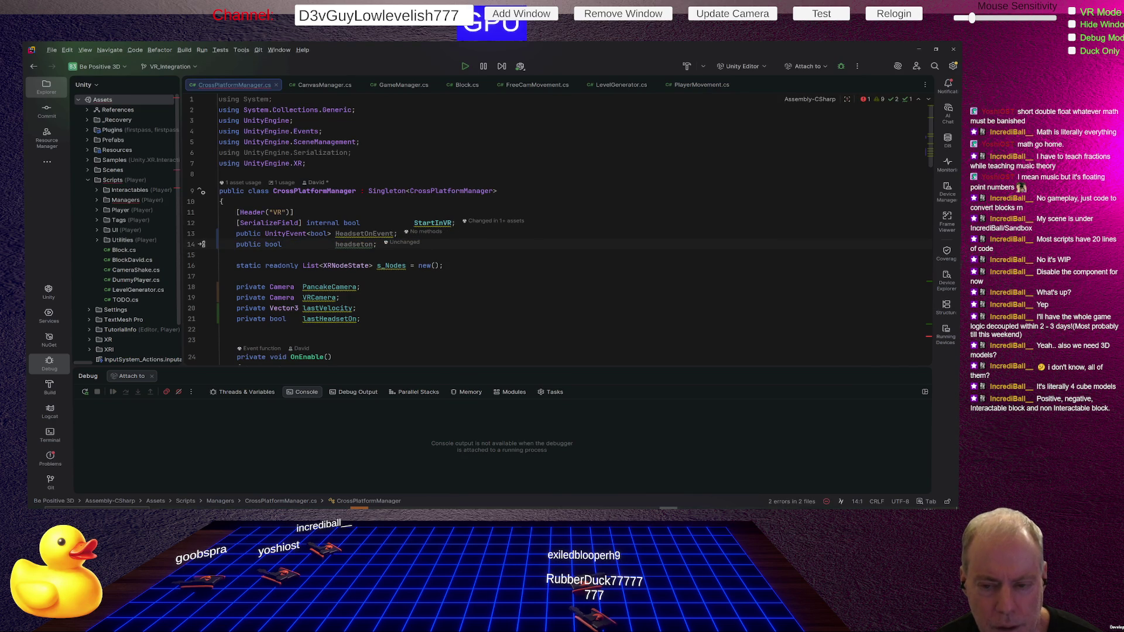
{"action": "type", "text": ";"}
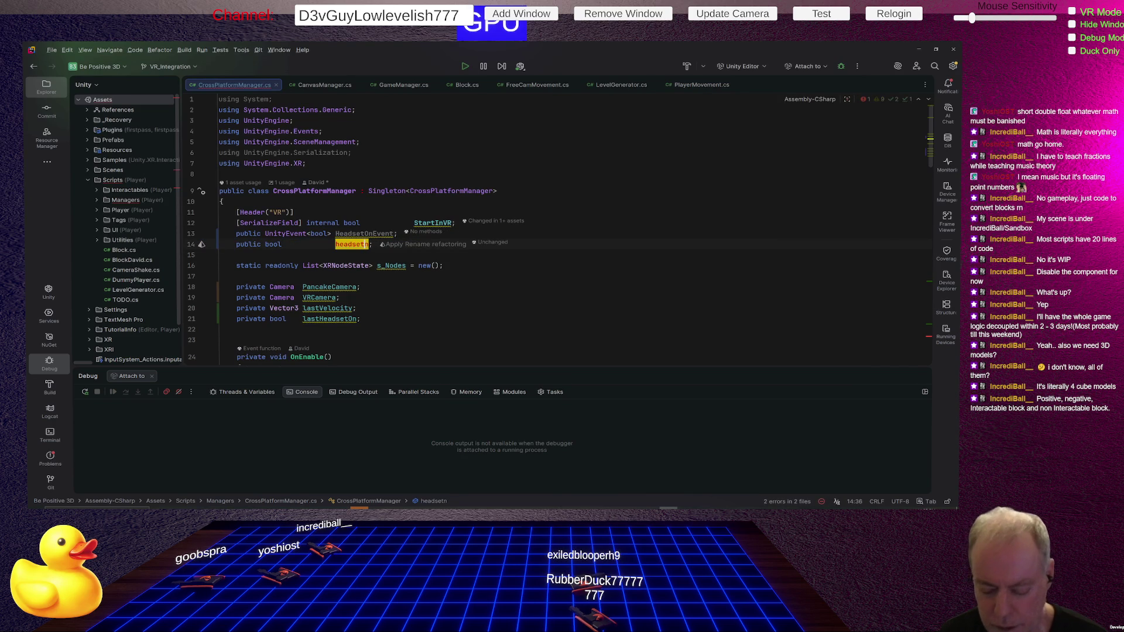